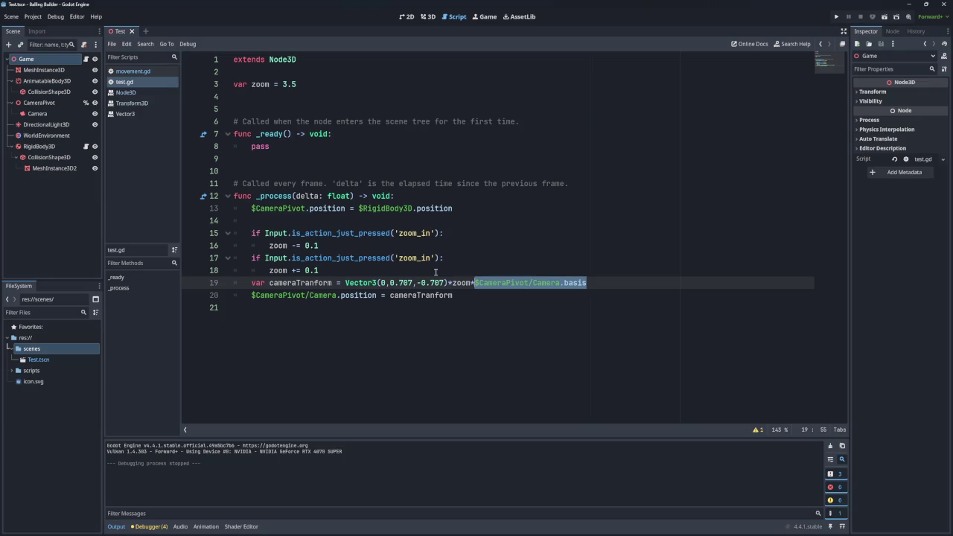
# Step: Run the game to test the camera zoom, then stop it
pyautogui.click(836, 17)
pyautogui.scroll(1, 481, 279)
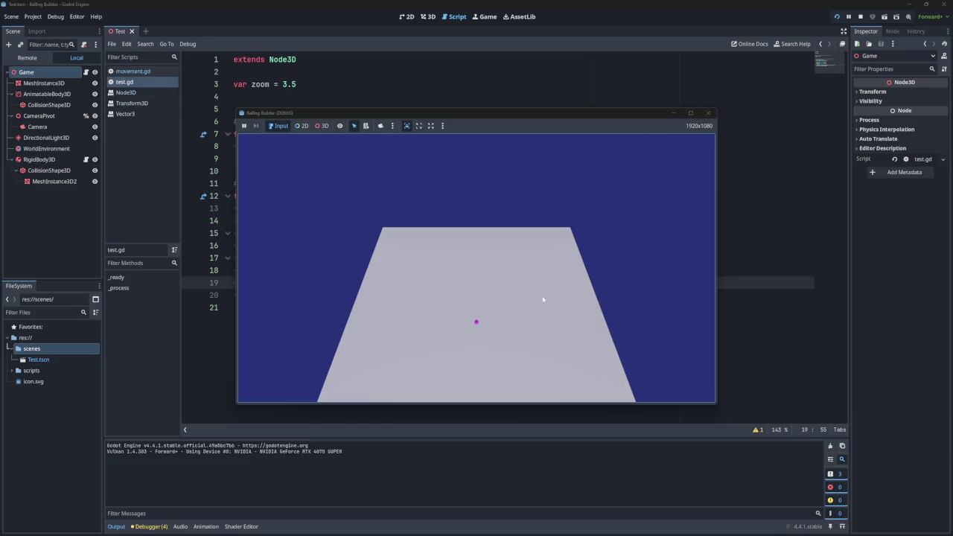
pyautogui.click(707, 113)
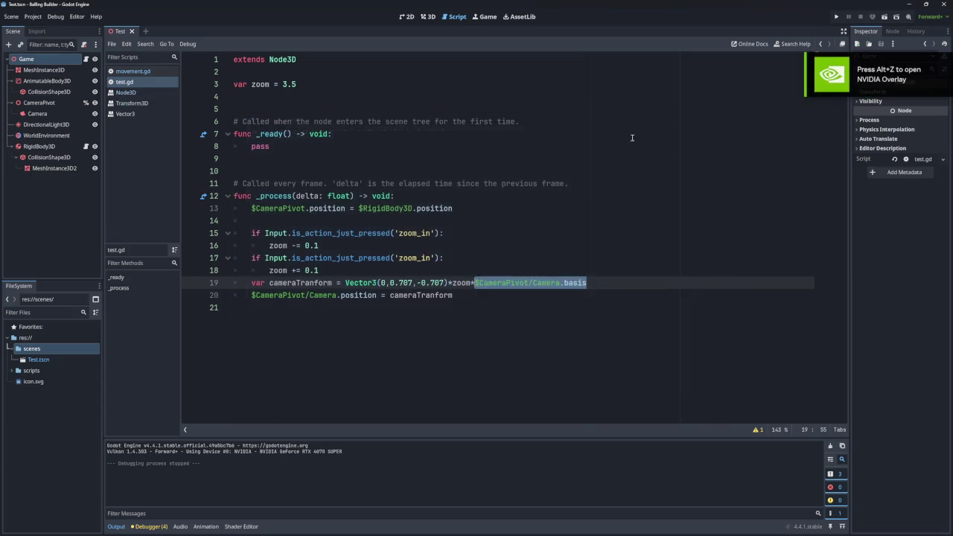
# Step: Replace cameraTranform on line 20 with the pasted $CameraPivot/Camera.basis expression
pyautogui.doubleClick(301, 283)
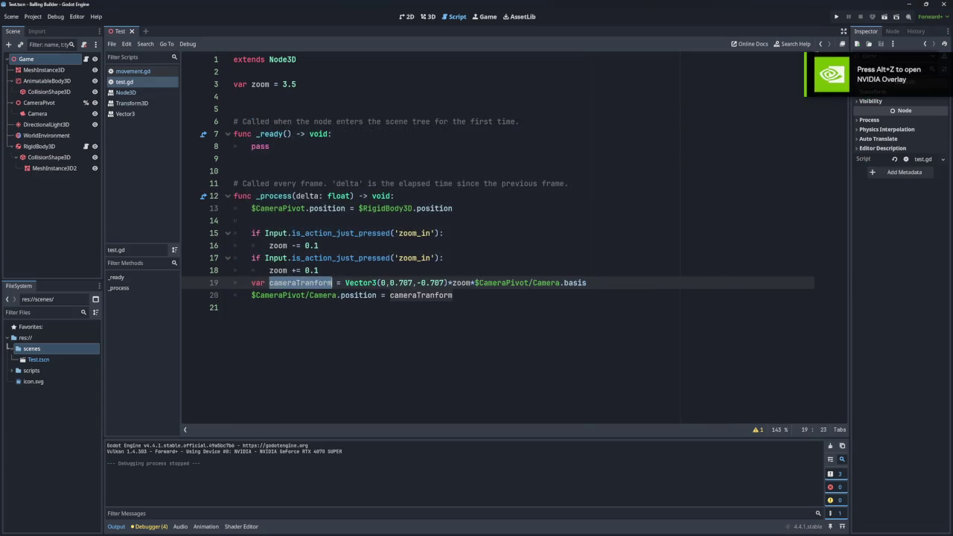
pyautogui.doubleClick(361, 283)
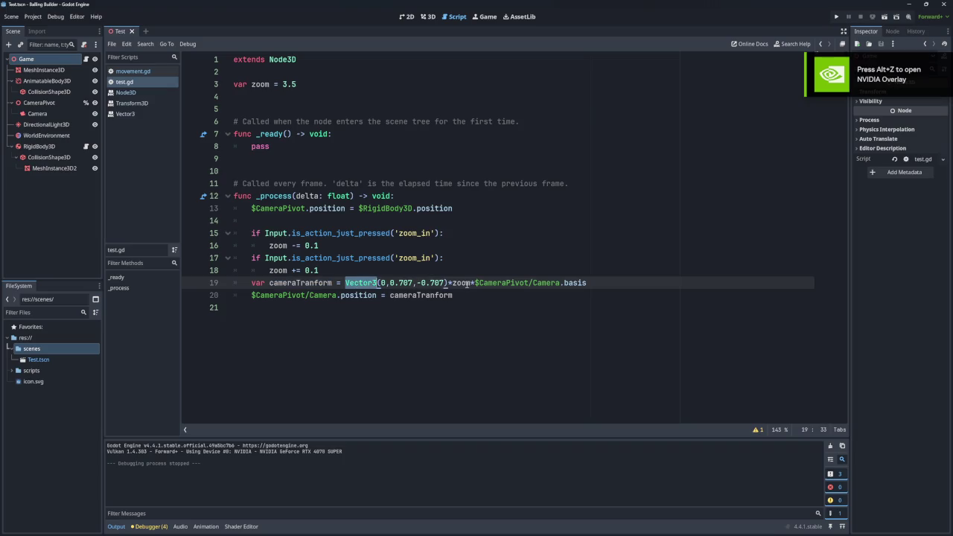
pyautogui.click(466, 282)
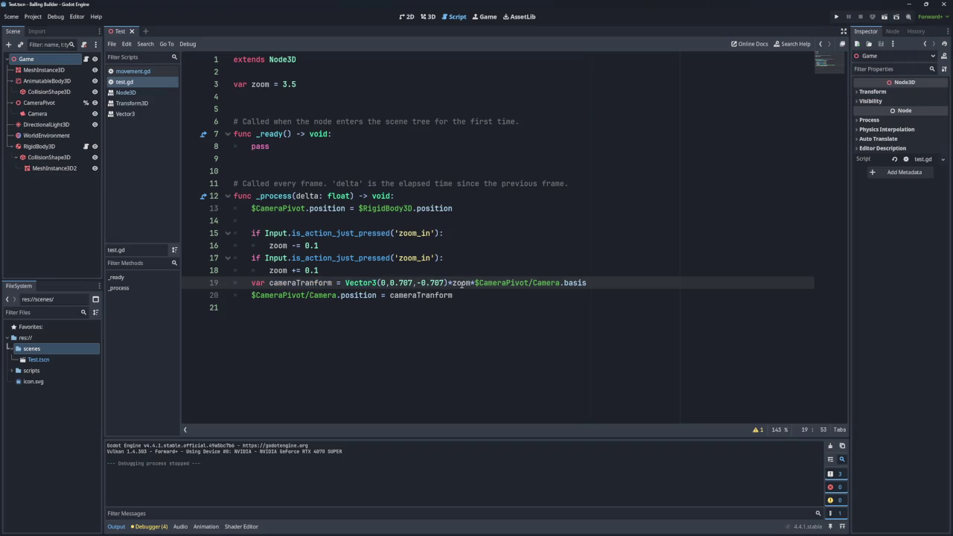
pyautogui.moveTo(461, 287)
pyautogui.moveTo(595, 283); pyautogui.dragTo(346, 282)
pyautogui.click(473, 283)
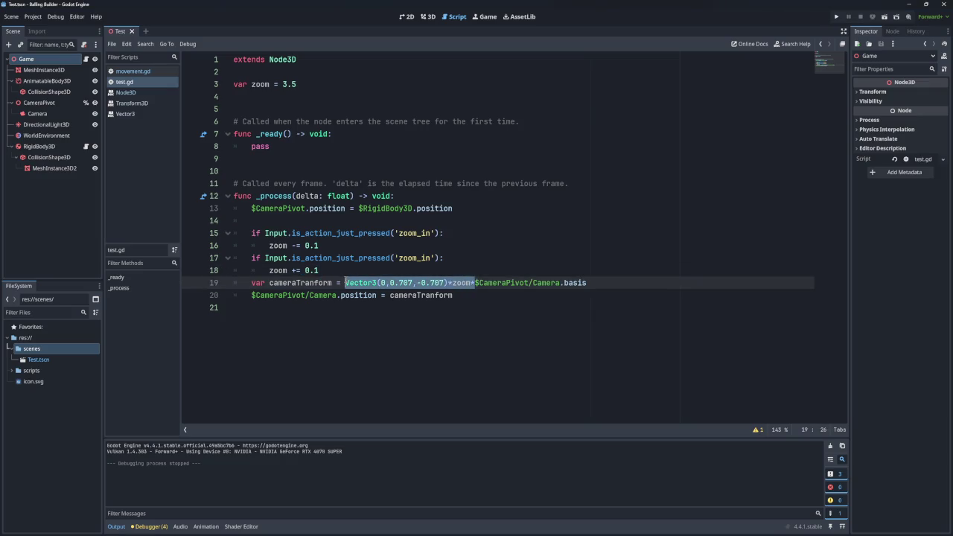
pyautogui.click(486, 265)
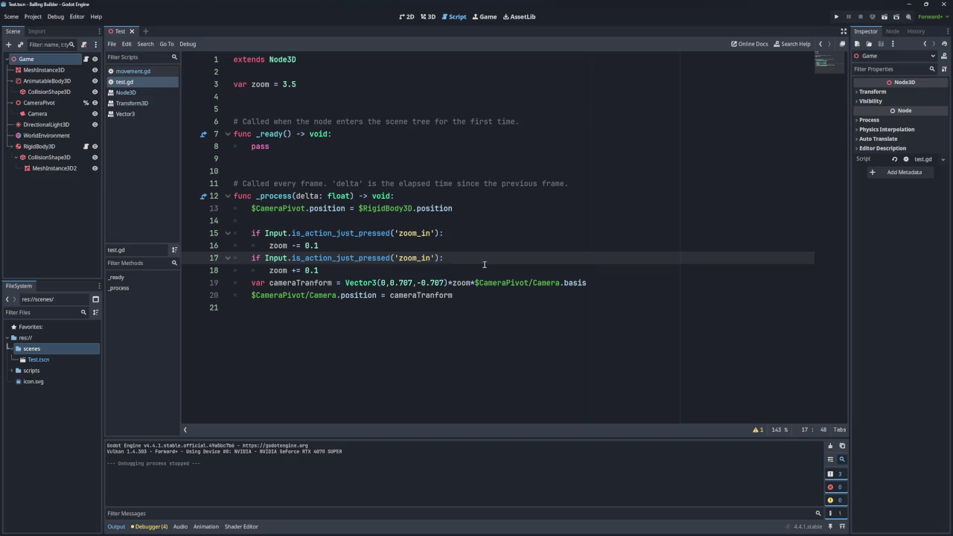
pyautogui.moveTo(573, 282); pyautogui.dragTo(477, 283)
pyautogui.hotkey('ctrl', 'c')
pyautogui.click(481, 295)
pyautogui.moveTo(596, 284)
pyautogui.mouseDown()
pyautogui.moveTo(474, 283)
pyautogui.moveTo(454, 296)
pyautogui.moveTo(390, 297)
pyautogui.mouseUp()
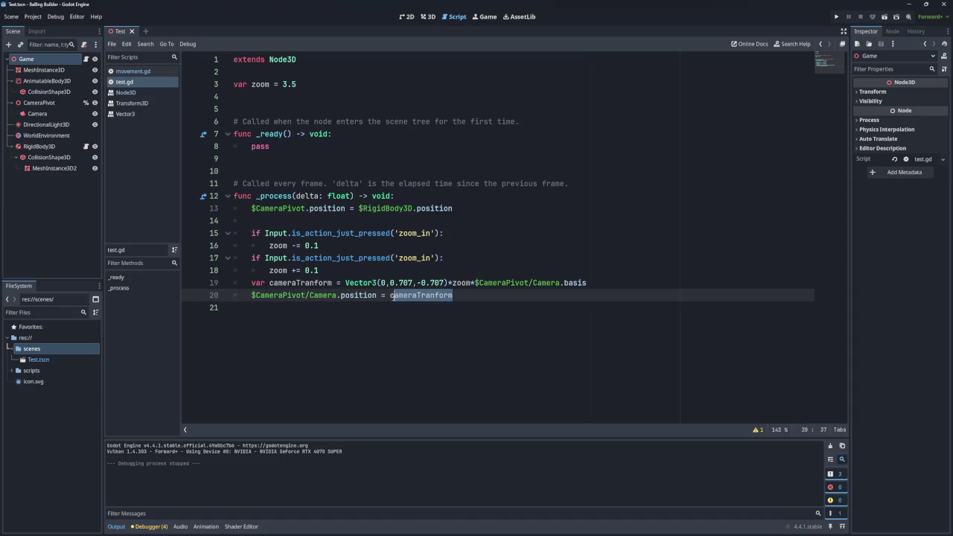
pyautogui.hotkey('ctrl', 'v')
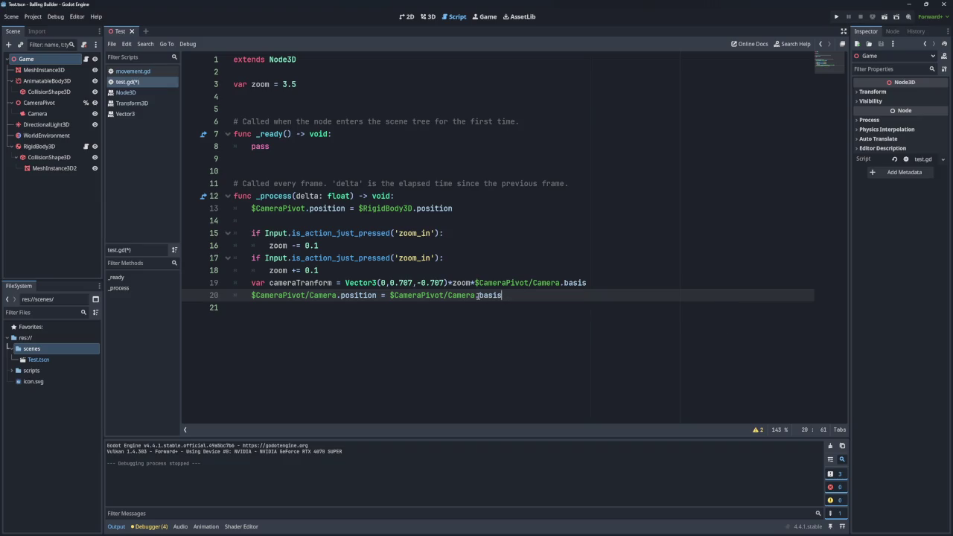
# Step: Change line 20 to Camera.transform.basis.xform, fixing the typos along the way
pyautogui.click(478, 295)
pyautogui.write('transo')
pyautogui.write('orm.')
pyautogui.moveTo(557, 296); pyautogui.dragTo(478, 296)
pyautogui.press('BackSpace')
pyautogui.write('tra')
pyautogui.press('Return')
pyautogui.write('.bass')
pyautogui.press('BackSpace')
pyautogui.write('is.xform')
# Step: Complete the call as xform(Vector3(0,0,1)) multiplied by zoom
pyautogui.press('BackSpace')
pyautogui.press('BackSpace')
pyautogui.press('BackSpace')
pyautogui.write('orm(')
pyautogui.write('Vec')
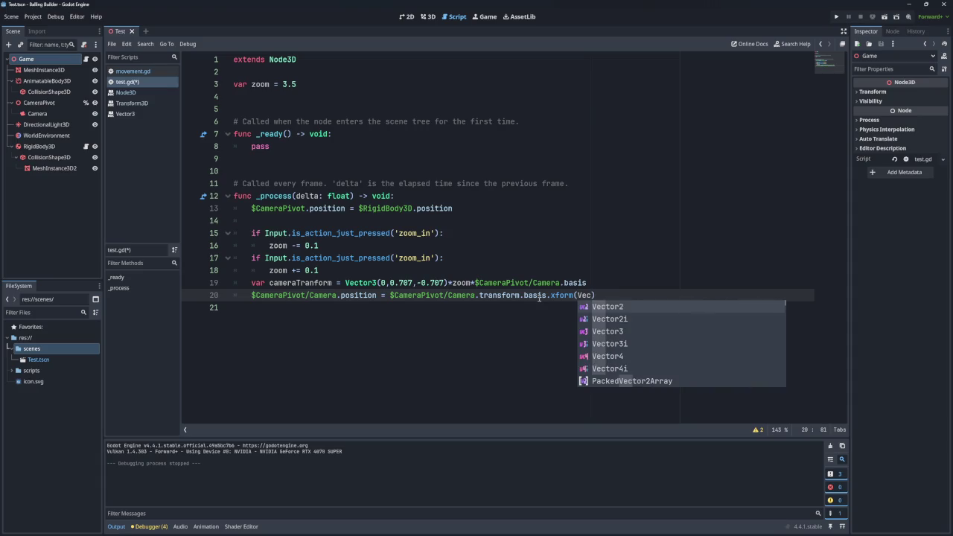
pyautogui.click(603, 331)
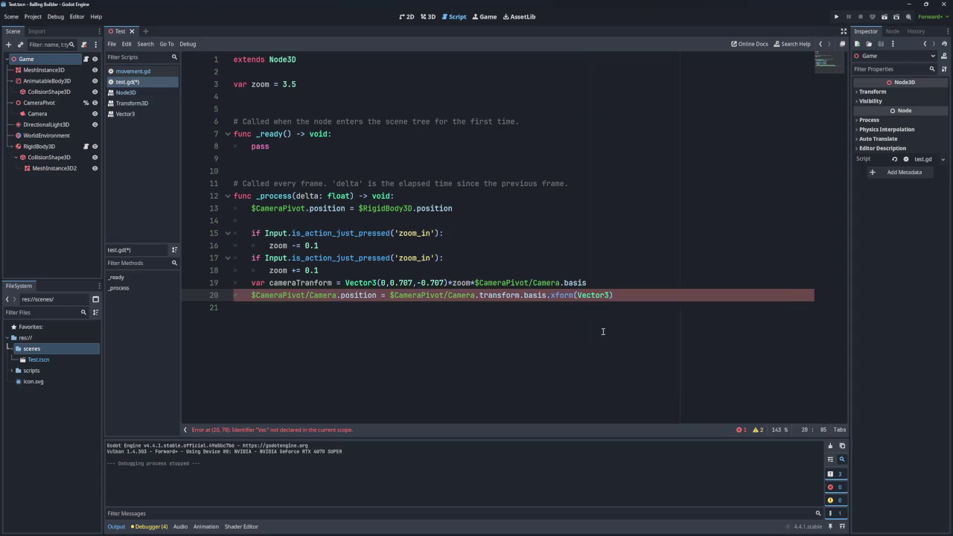
pyautogui.write('(0,0,1')
pyautogui.click(672, 283)
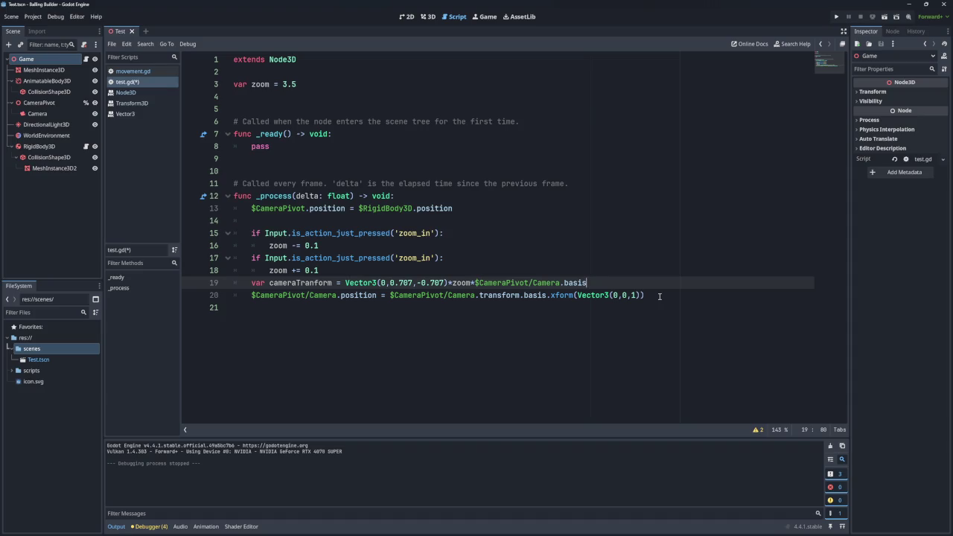
pyautogui.click(658, 297)
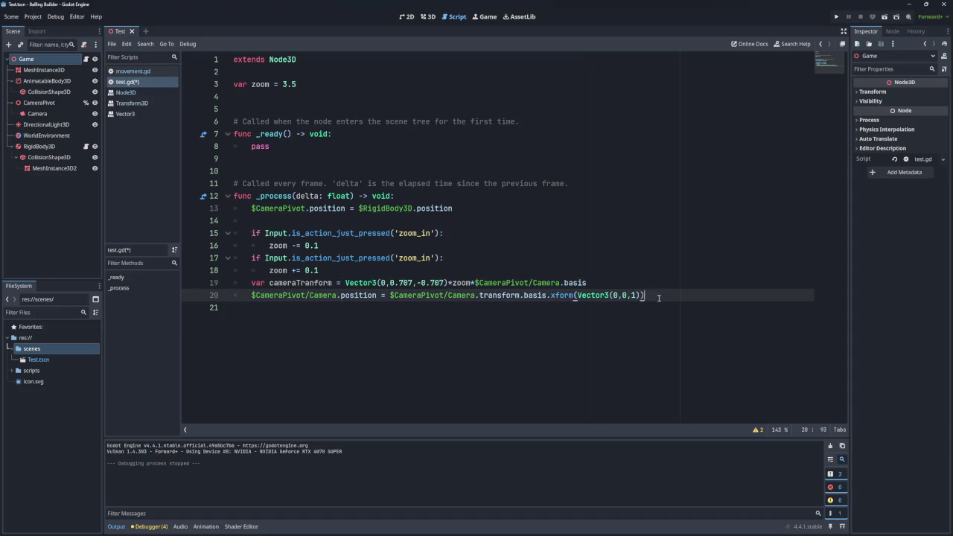
pyautogui.write('*')
pyautogui.write('zoom')
# Step: Delete the old cameraTranform line, save the script and run the game
pyautogui.click(649, 283)
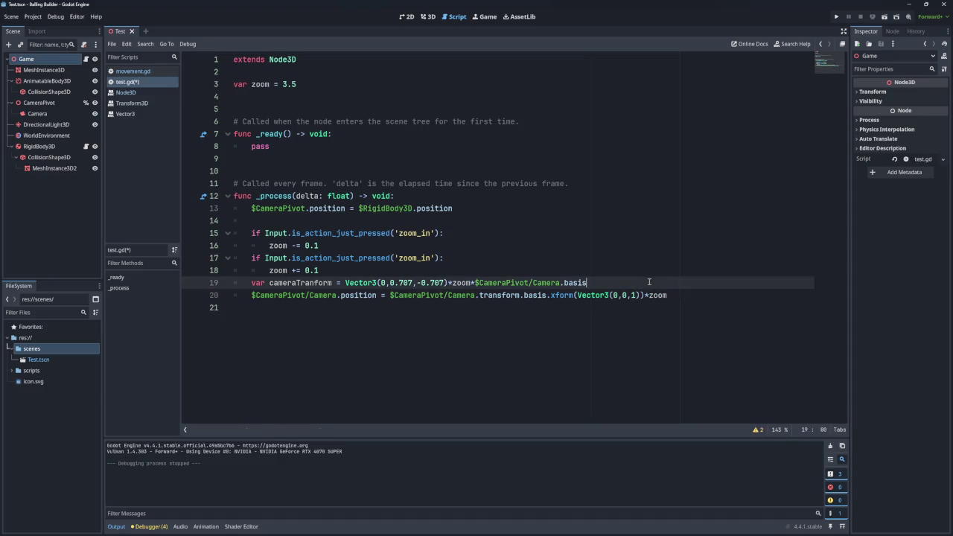
pyautogui.hotkey('shift', 'Up')
pyautogui.press('BackSpace')
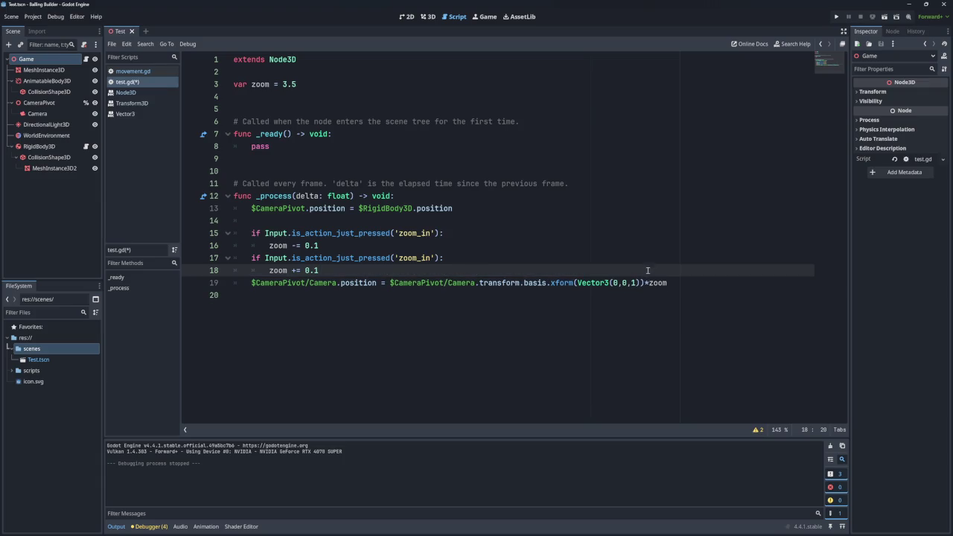
pyautogui.hotkey('ctrl', 's')
pyautogui.click(836, 17)
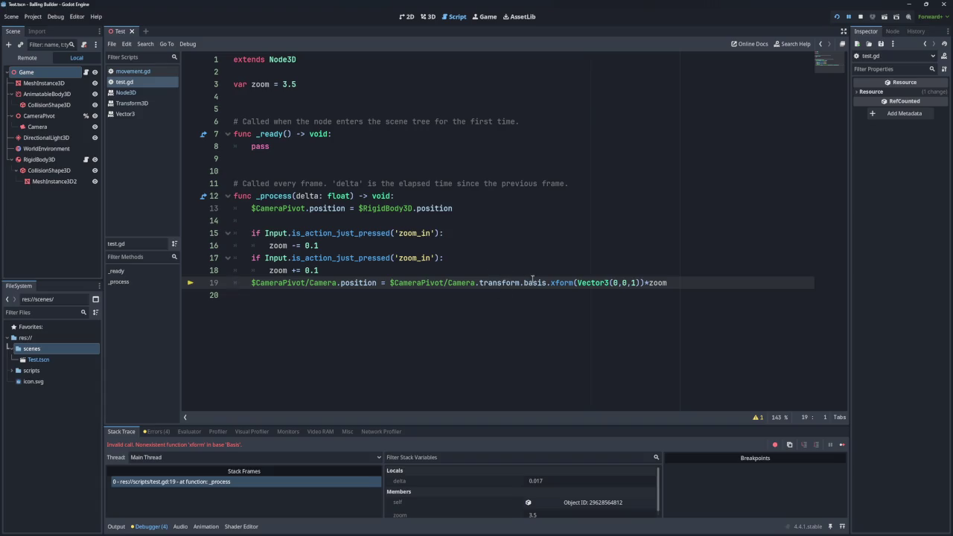
# Step: Remove 'transform.' from line 19 so it uses Camera.basis.xform, and save
pyautogui.click(562, 283)
pyautogui.click(539, 283)
pyautogui.press('Left')
pyautogui.press('Left')
pyautogui.press('Left')
pyautogui.hotkey('ctrl', 'd')
pyautogui.press('BackSpace')
pyautogui.press('BackSpace')
pyautogui.hotkey('ctrl', 's')
# Step: Rerun the game, then open the documentation for the basis property
pyautogui.click(837, 17)
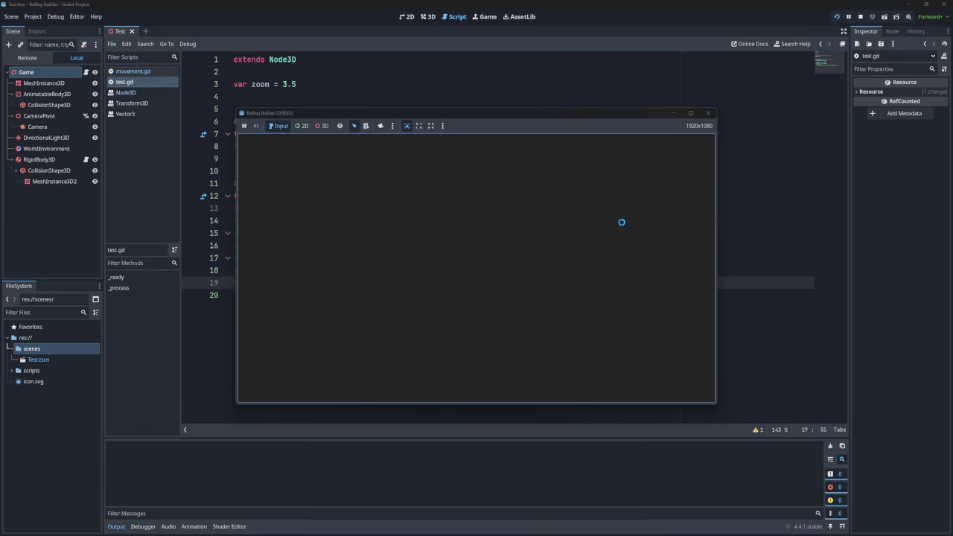
pyautogui.doubleClick(484, 279)
pyautogui.keyDown('ctrl'); pyautogui.click(483, 281); pyautogui.keyUp('ctrl')
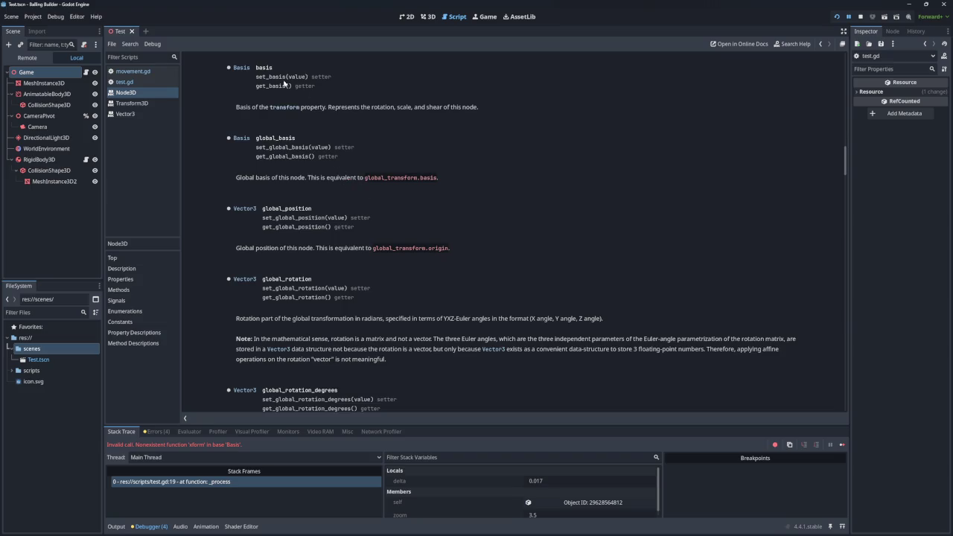
# Step: Open the Basis class reference and read its operator * (Vector3) description
pyautogui.click(242, 68)
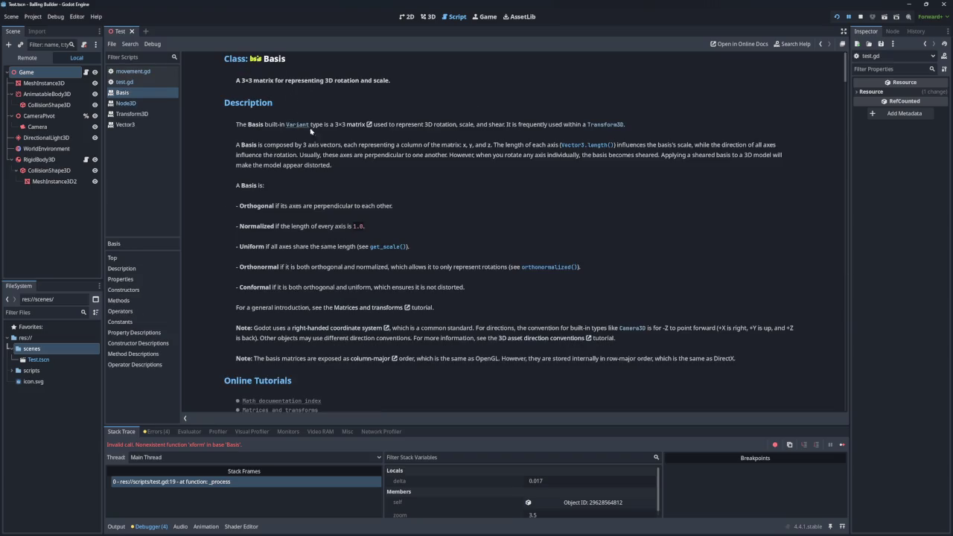
pyautogui.scroll(-3, 324, 171)
pyautogui.scroll(-4, 324, 171)
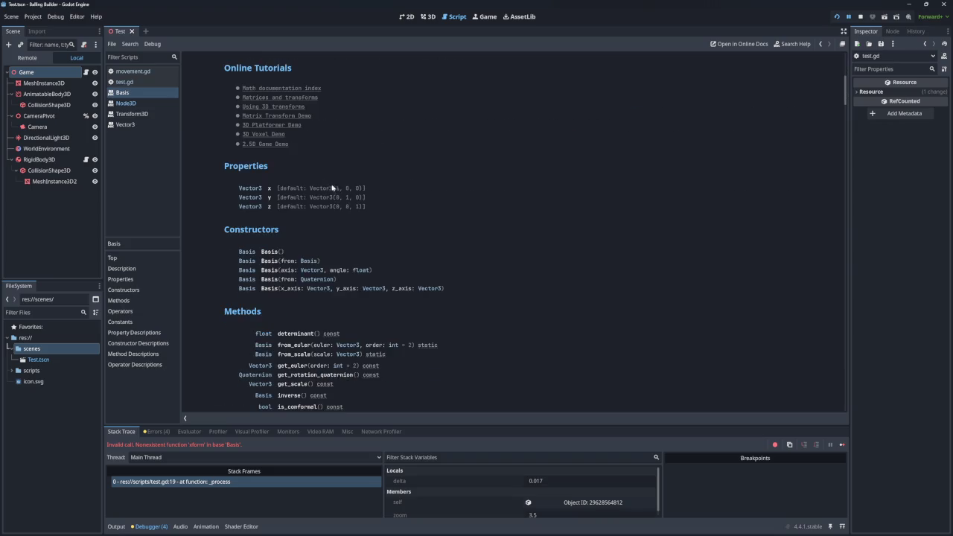
pyautogui.scroll(-3, 338, 227)
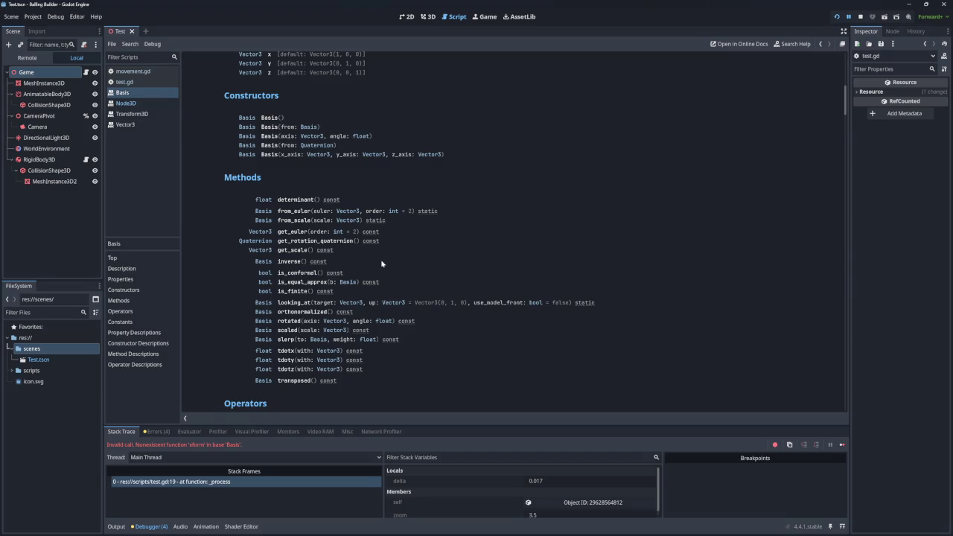
pyautogui.scroll(-5, 382, 264)
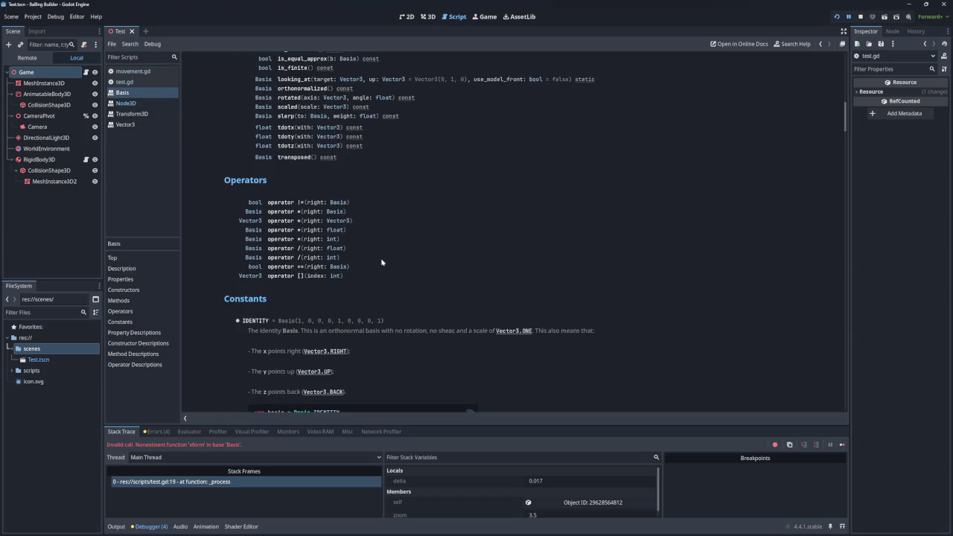
pyautogui.click(283, 220)
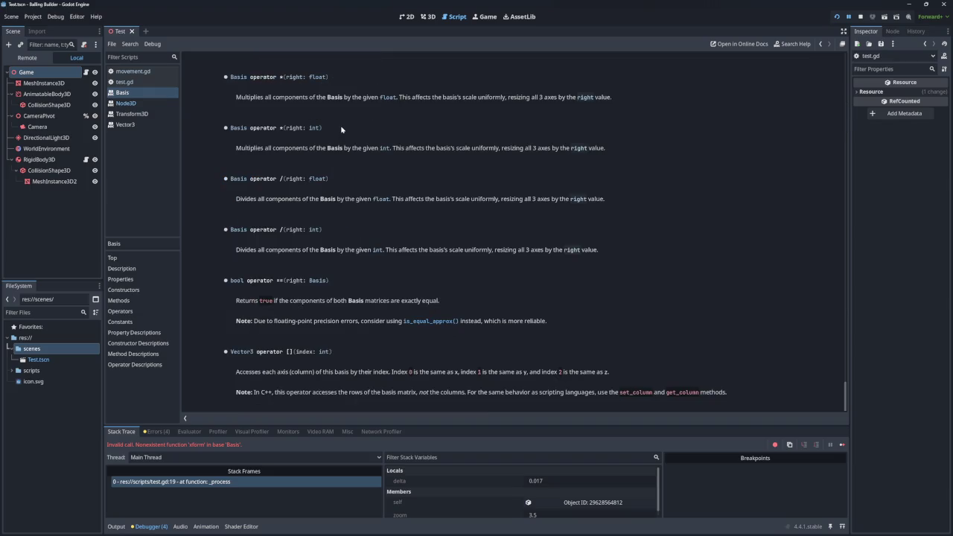
pyautogui.moveTo(399, 97); pyautogui.dragTo(541, 97)
pyautogui.scroll(5, 414, 159)
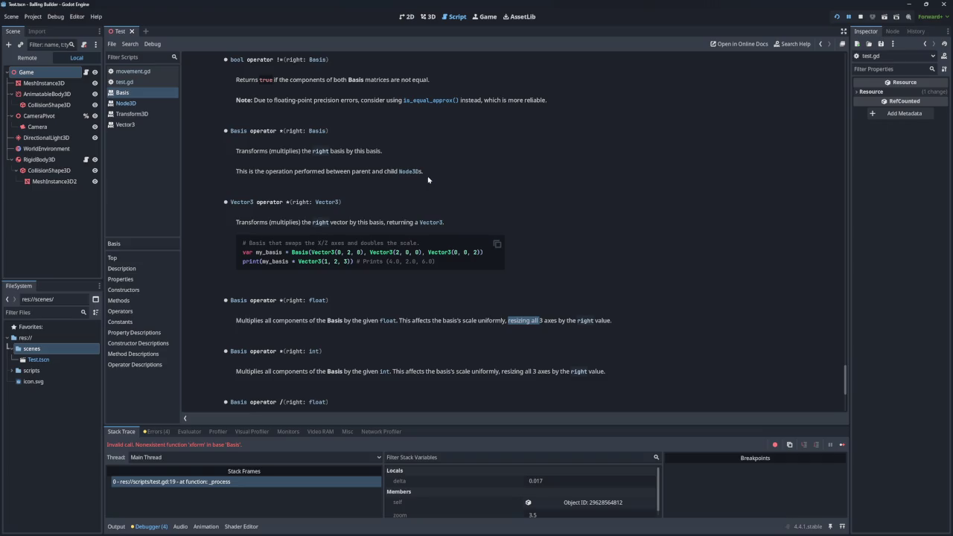
# Step: Find 'rotate' in the Basis reference and step through matches to the my_basis.rotated example
pyautogui.hotkey('ctrl', 'f')
pyautogui.write('rotate')
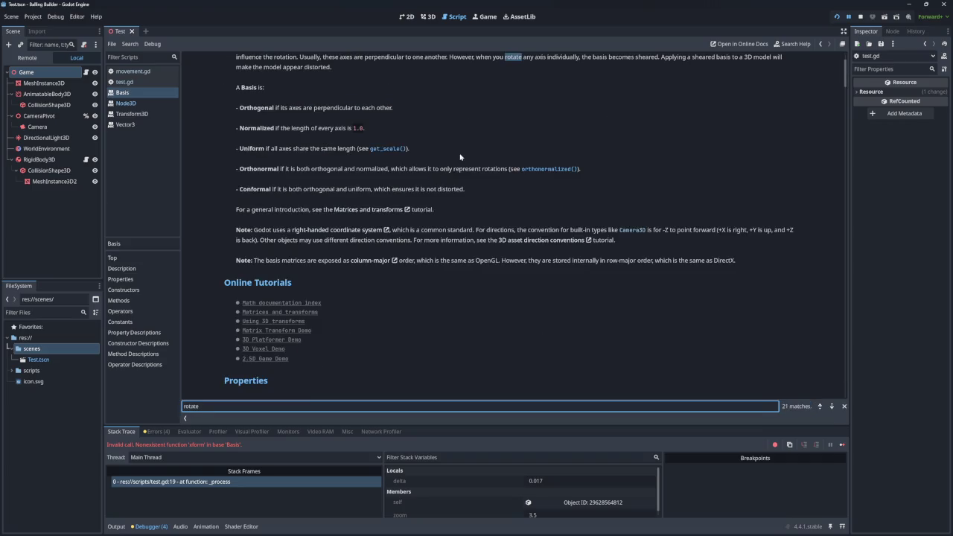
pyautogui.scroll(2, 463, 133)
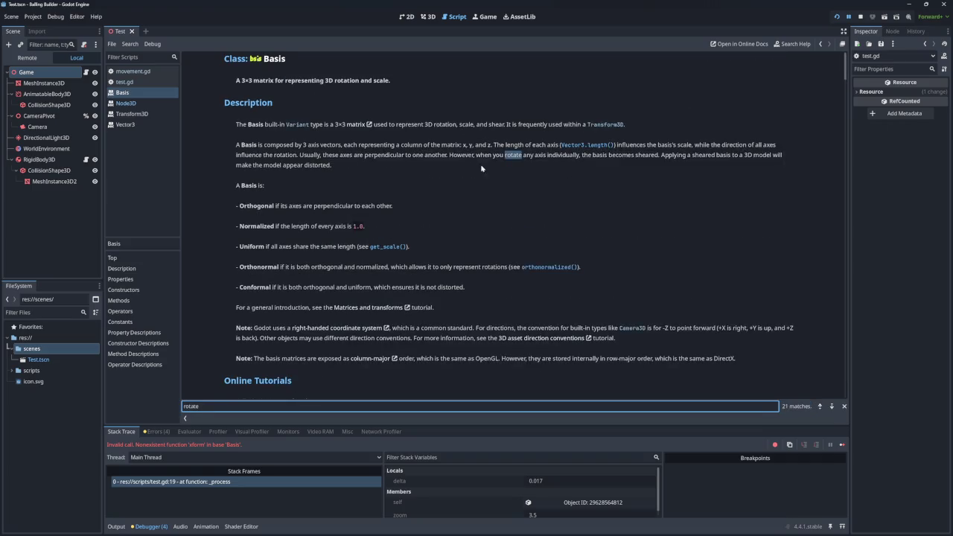
pyautogui.scroll(-15, 495, 168)
pyautogui.scroll(4, 498, 164)
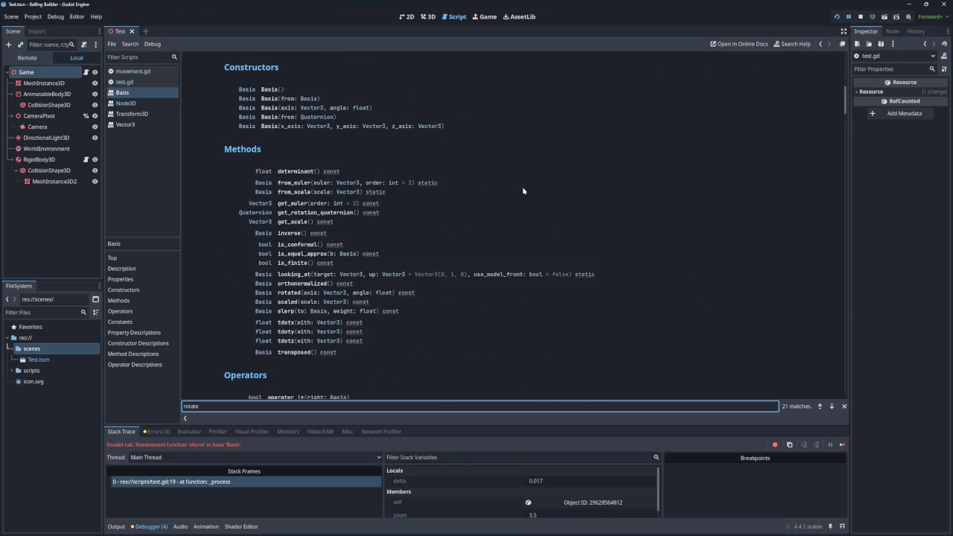
pyautogui.click(832, 406)
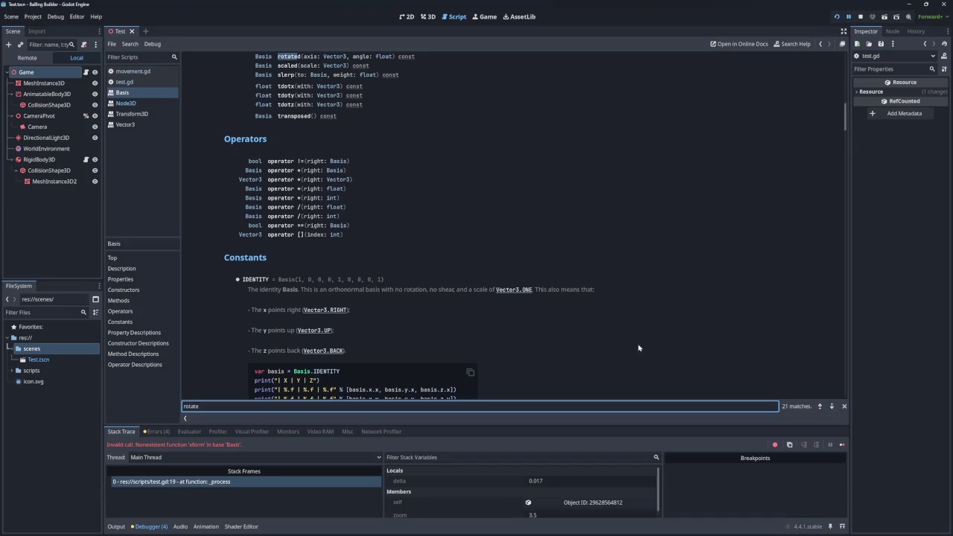
pyautogui.scroll(4, 640, 346)
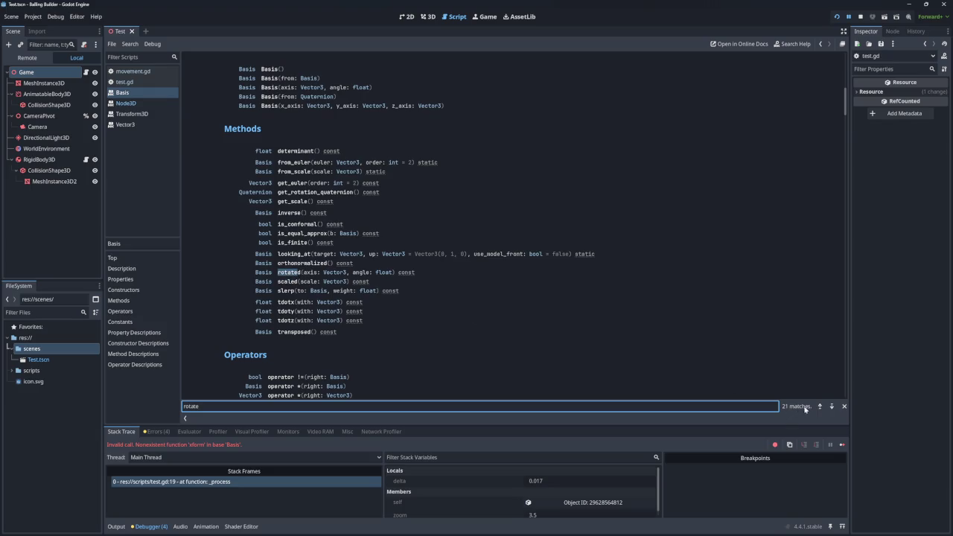
pyautogui.click(832, 406)
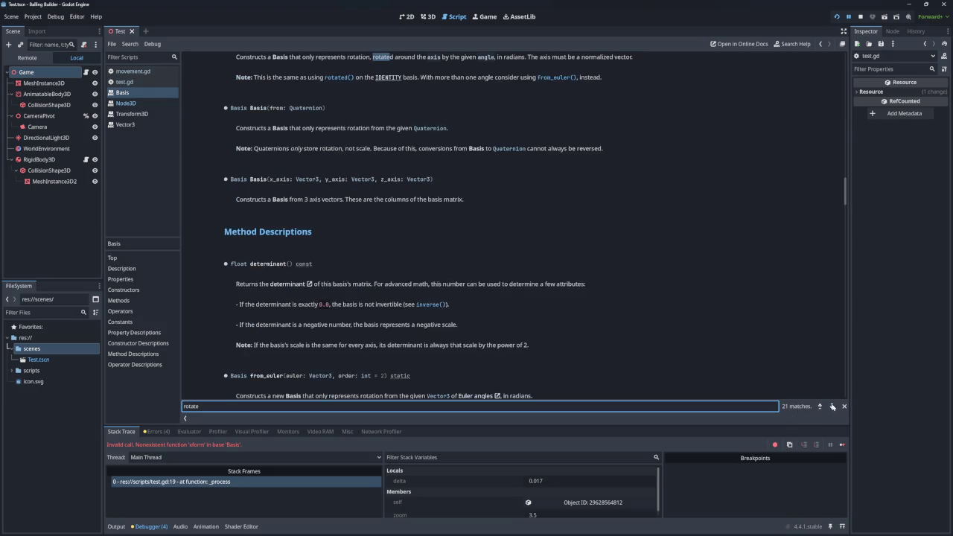
pyautogui.click(831, 406)
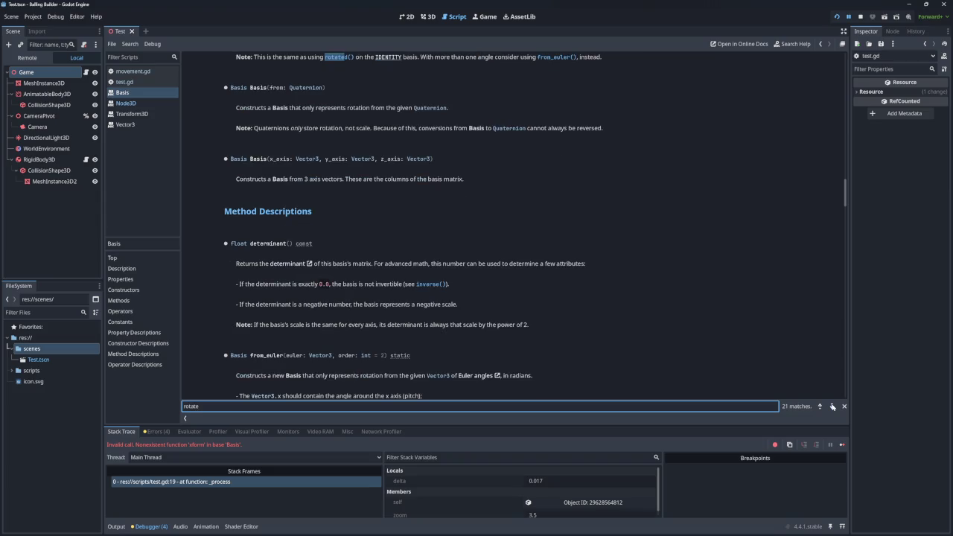
pyautogui.click(832, 407)
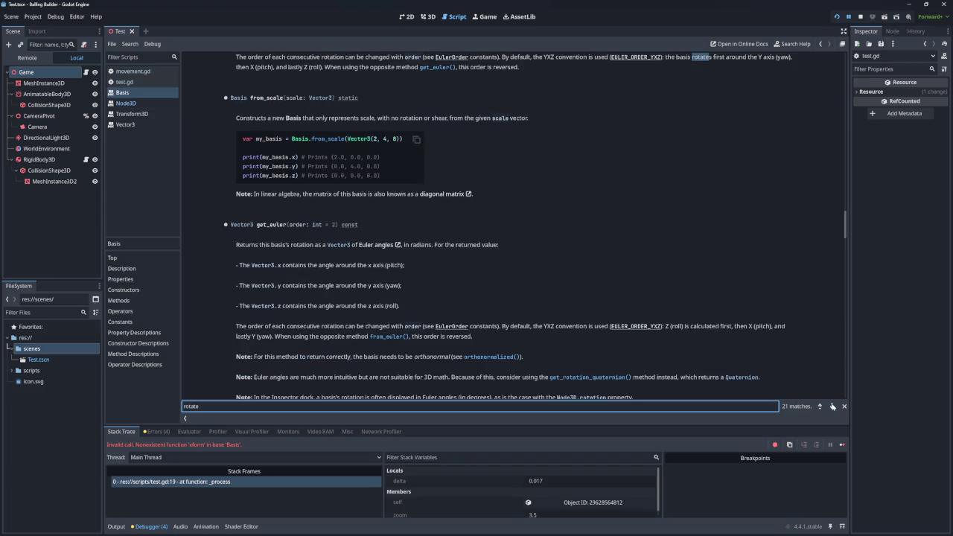
pyautogui.click(832, 406)
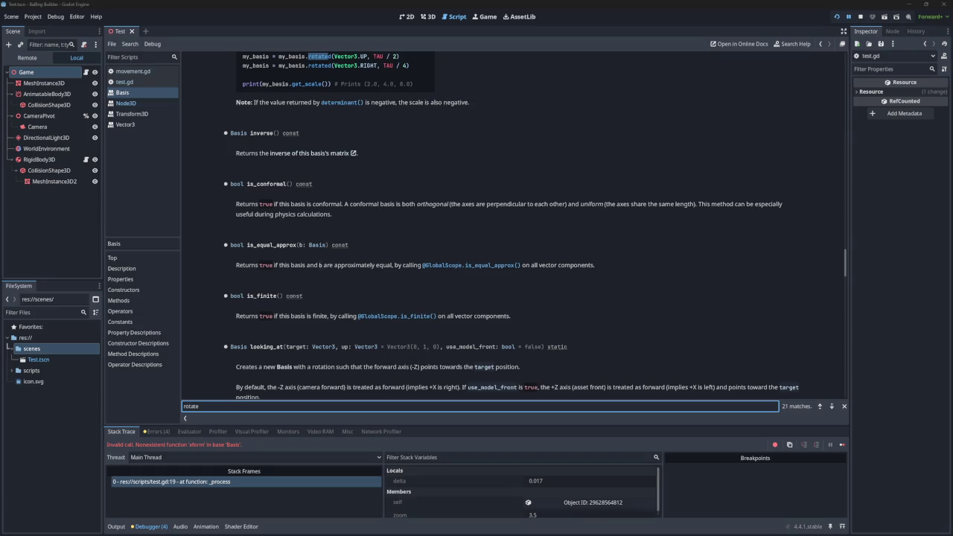
pyautogui.click(402, 297)
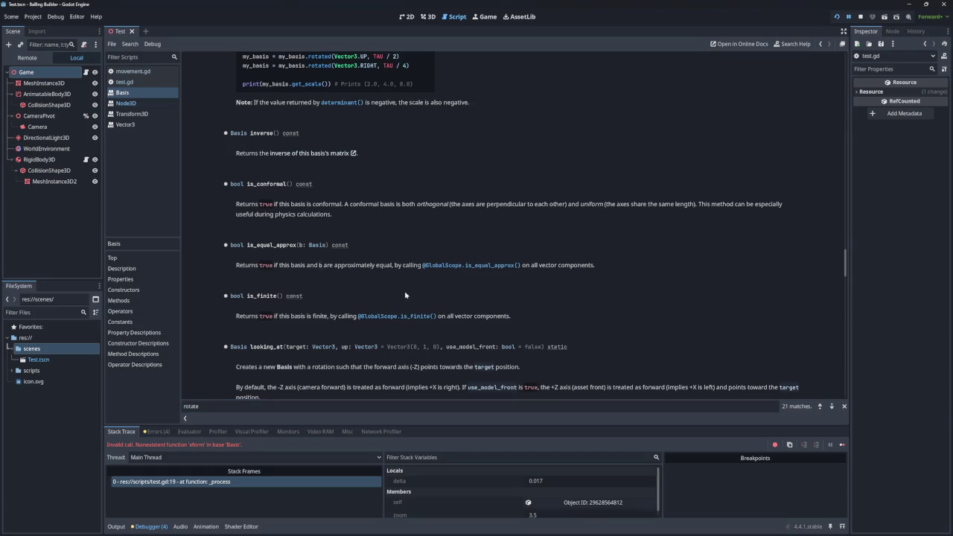
# Step: Search the Basis docs for 'xform', find no entry, and view the transposed method
pyautogui.hotkey('ctrl', 'f')
pyautogui.write('xform')
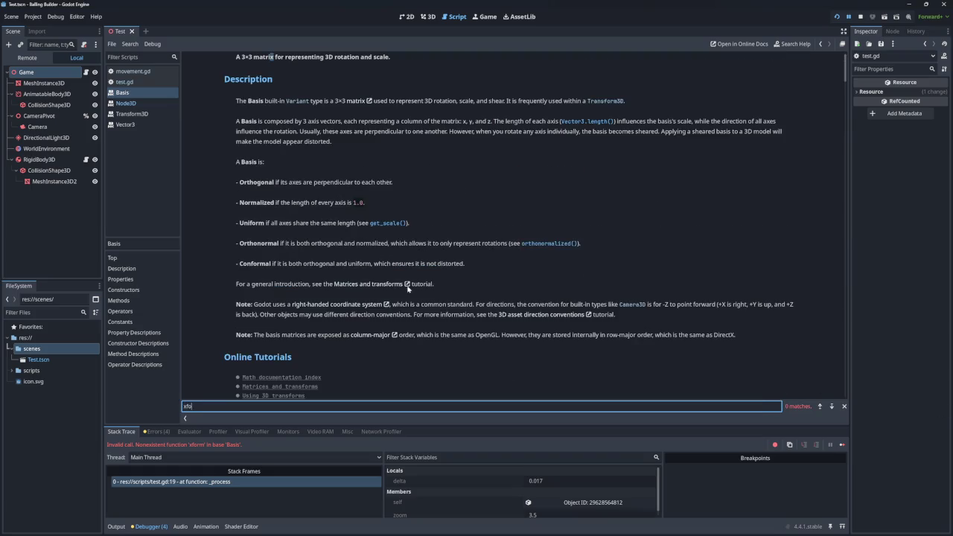
pyautogui.press('BackSpace')
pyautogui.press('BackSpace')
pyautogui.press('BackSpace')
pyautogui.scroll(-10, 409, 279)
pyautogui.scroll(5, 413, 269)
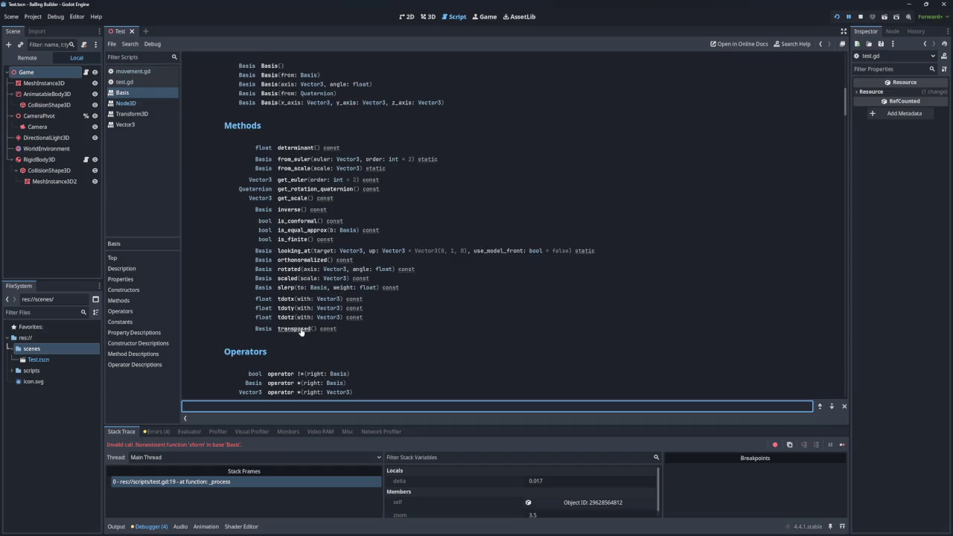
pyautogui.click(300, 329)
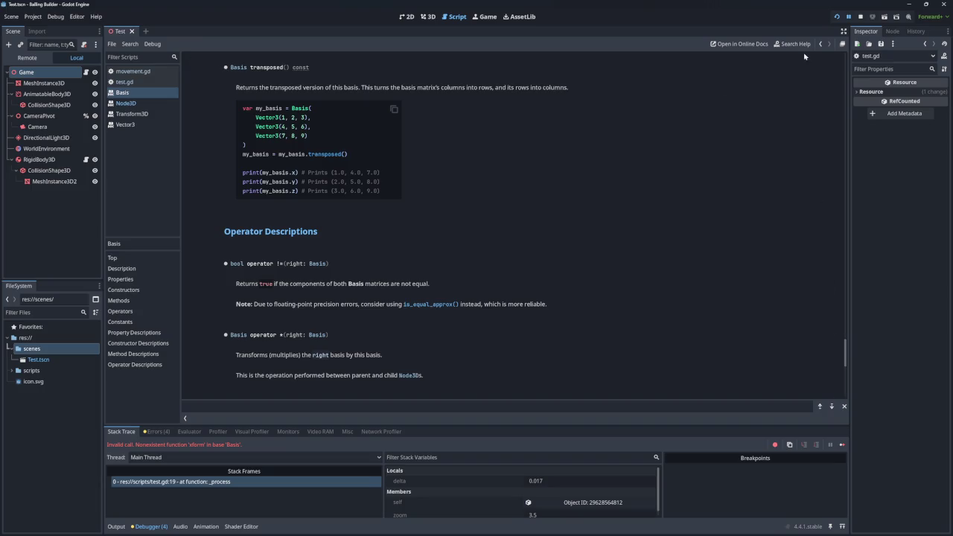
# Step: Glance at the Node3D and Transform3D references, then return to the Basis methods list
pyautogui.click(820, 44)
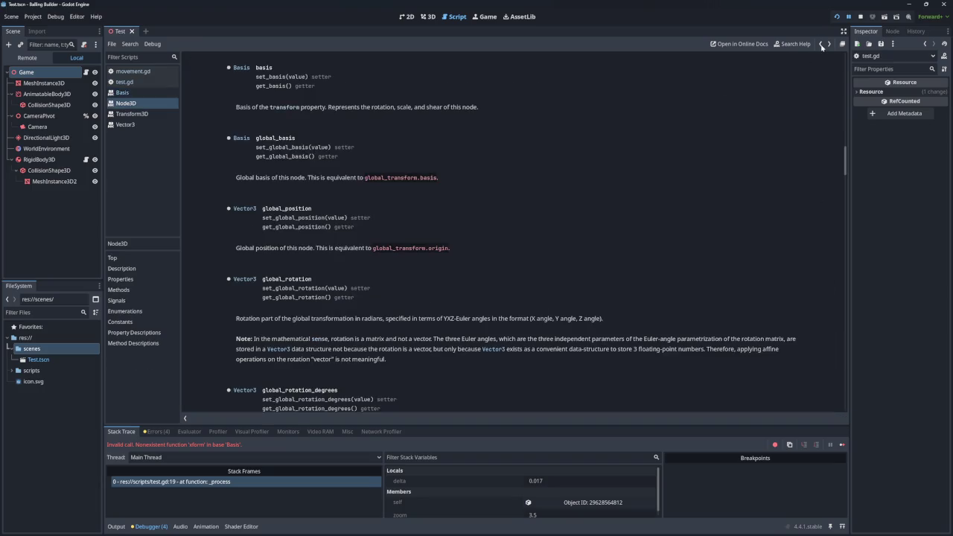
pyautogui.click(135, 114)
pyautogui.click(137, 102)
pyautogui.click(137, 93)
pyautogui.scroll(10, 368, 206)
pyautogui.moveTo(845, 322); pyautogui.dragTo(846, 75)
pyautogui.scroll(-8, 406, 212)
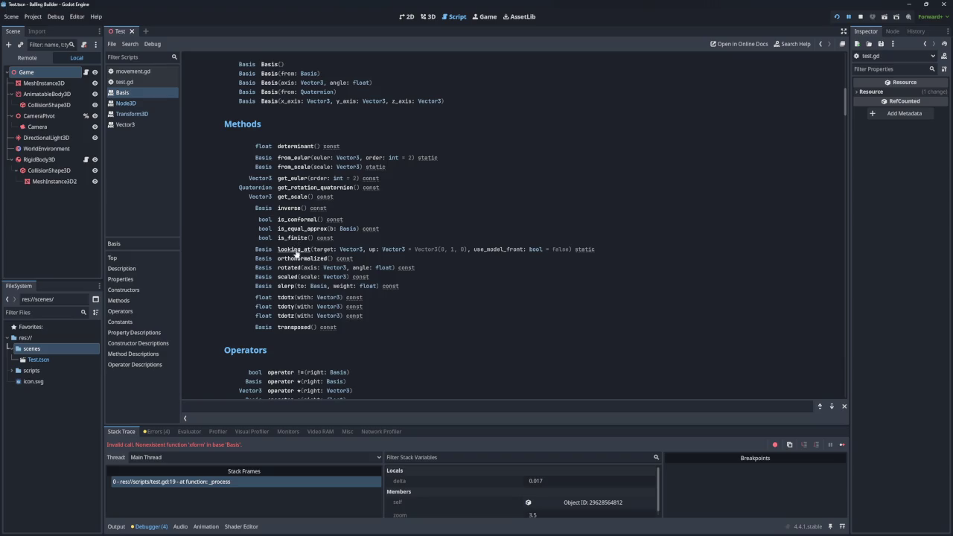
# Step: Read the tdotx method description in the Basis reference
pyautogui.click(285, 298)
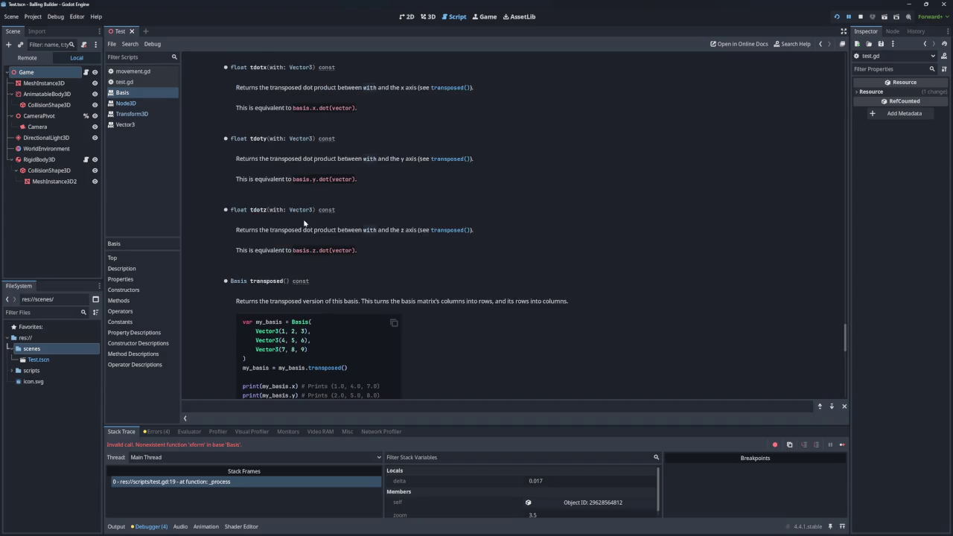
pyautogui.moveTo(294, 87); pyautogui.dragTo(352, 89)
pyautogui.click(351, 88)
pyautogui.moveTo(845, 337); pyautogui.dragTo(845, 45)
pyautogui.scroll(-8, 578, 159)
pyautogui.scroll(3, 566, 162)
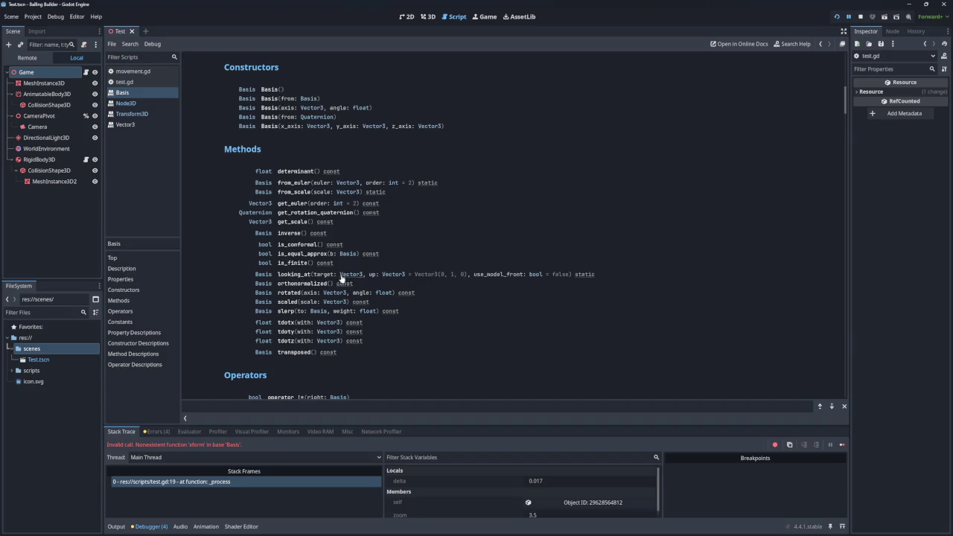
# Step: Read the looking_at, rotated and scaled descriptions down to slerp, then switch to movement.gd
pyautogui.click(301, 276)
pyautogui.moveTo(271, 88); pyautogui.dragTo(460, 89)
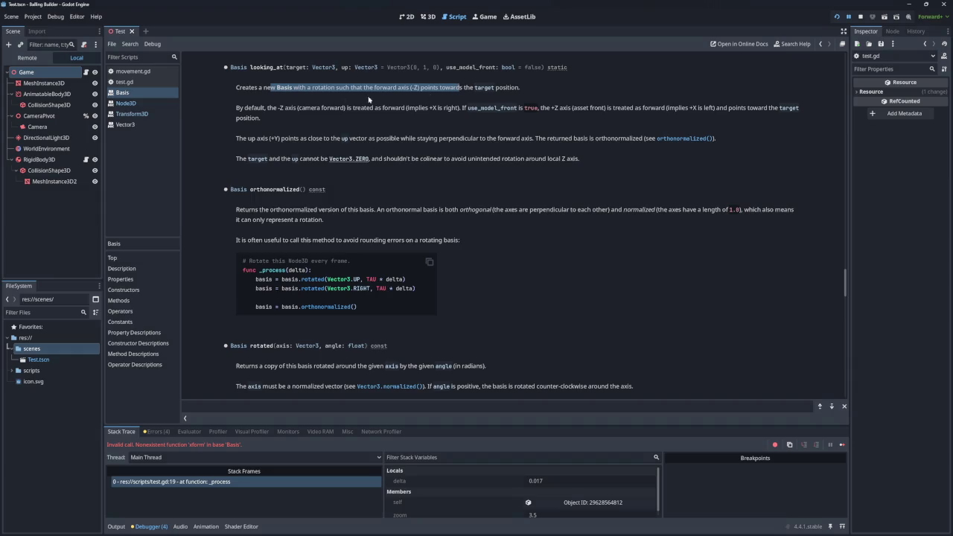
pyautogui.moveTo(245, 112); pyautogui.dragTo(339, 110)
pyautogui.click(339, 110)
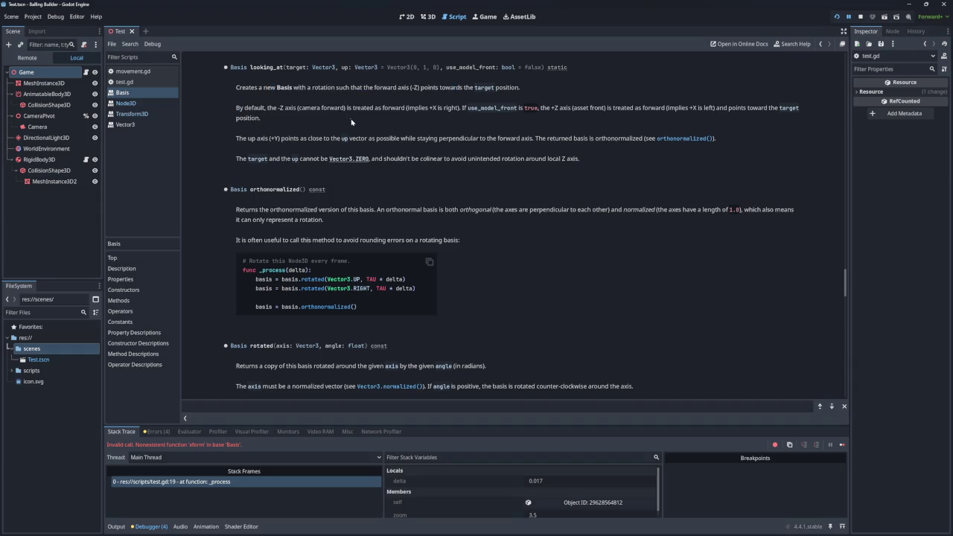
pyautogui.scroll(-4, 355, 128)
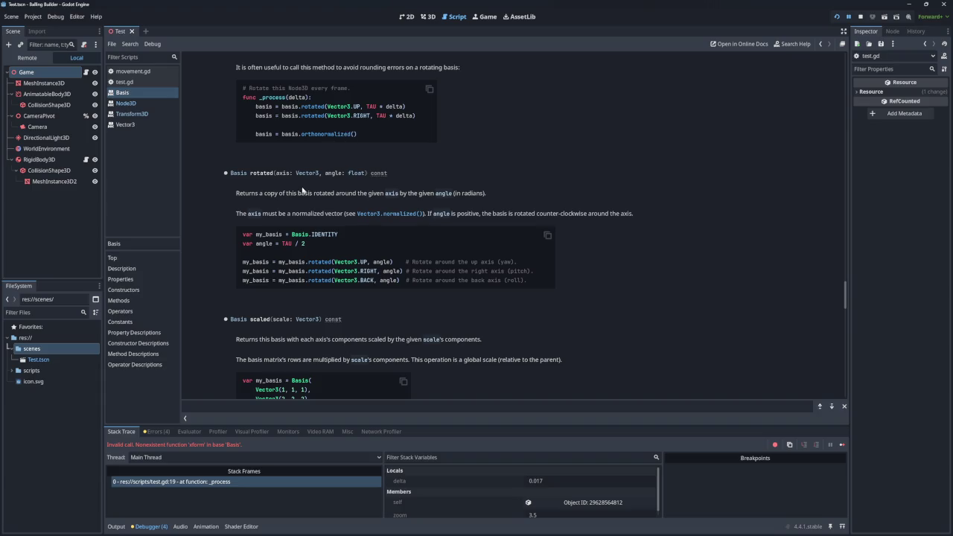
pyautogui.moveTo(264, 193); pyautogui.dragTo(370, 195)
pyautogui.scroll(-2, 364, 192)
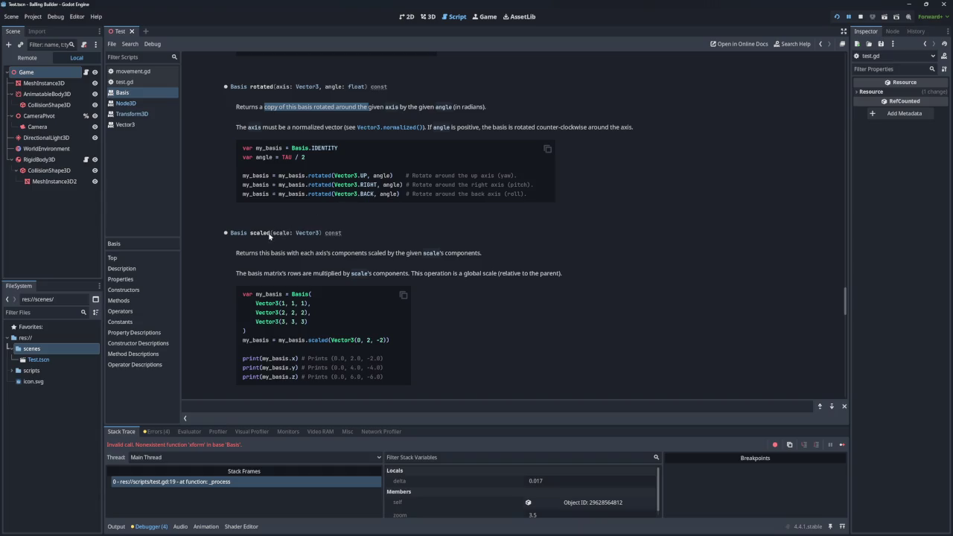
pyautogui.moveTo(236, 253); pyautogui.dragTo(403, 253)
pyautogui.click(403, 253)
pyautogui.scroll(-4, 405, 251)
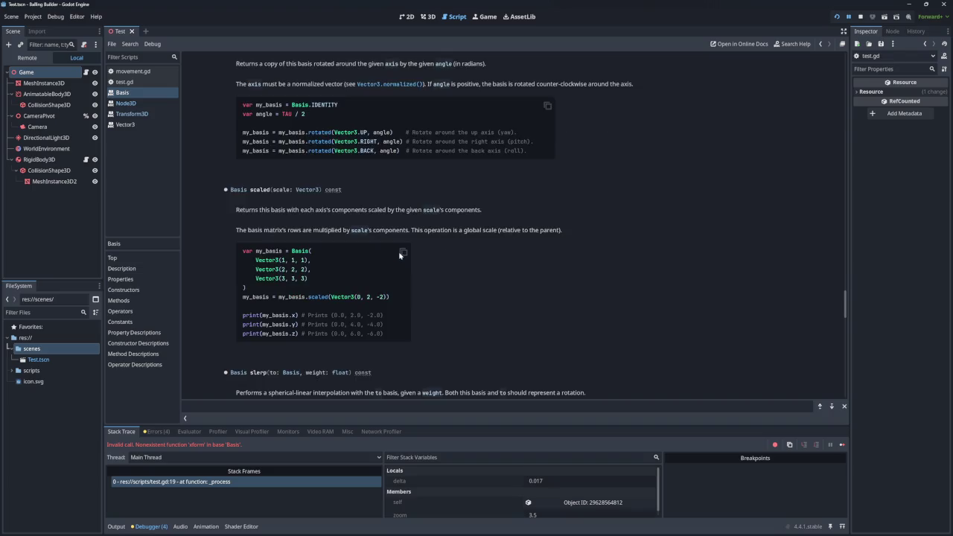
pyautogui.scroll(-1, 416, 246)
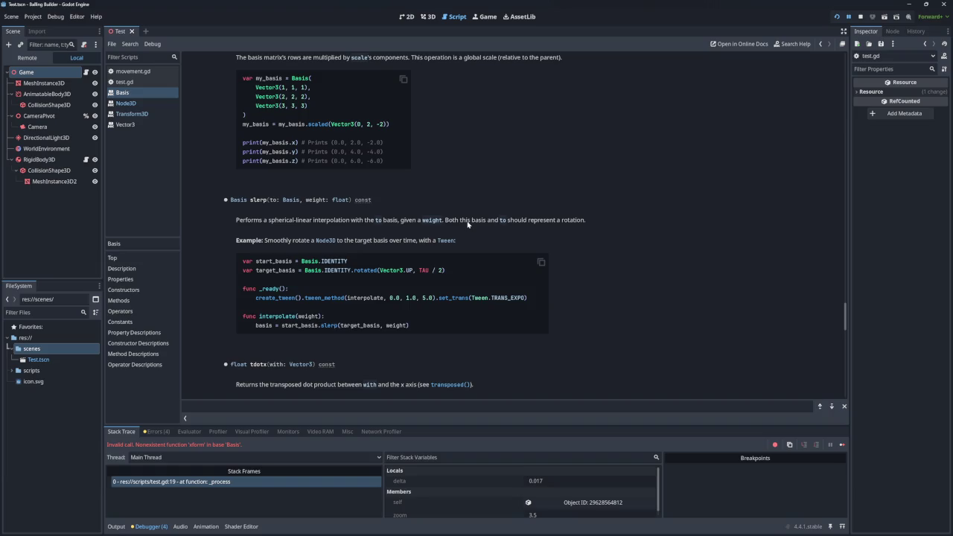
pyautogui.click(132, 71)
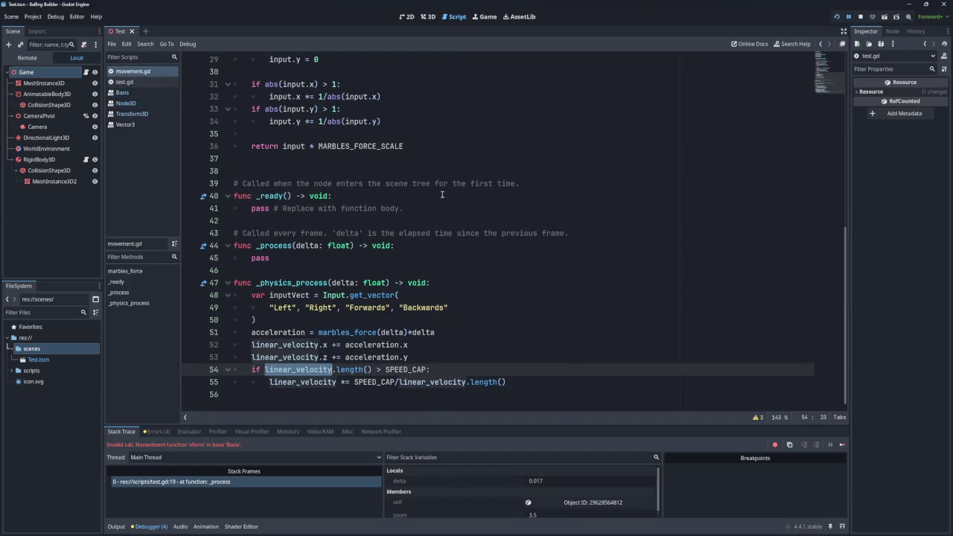
# Step: In test.gd, delete the xform expression on line 19, leaving '$CameraPivot/Camera.position ='
pyautogui.click(124, 82)
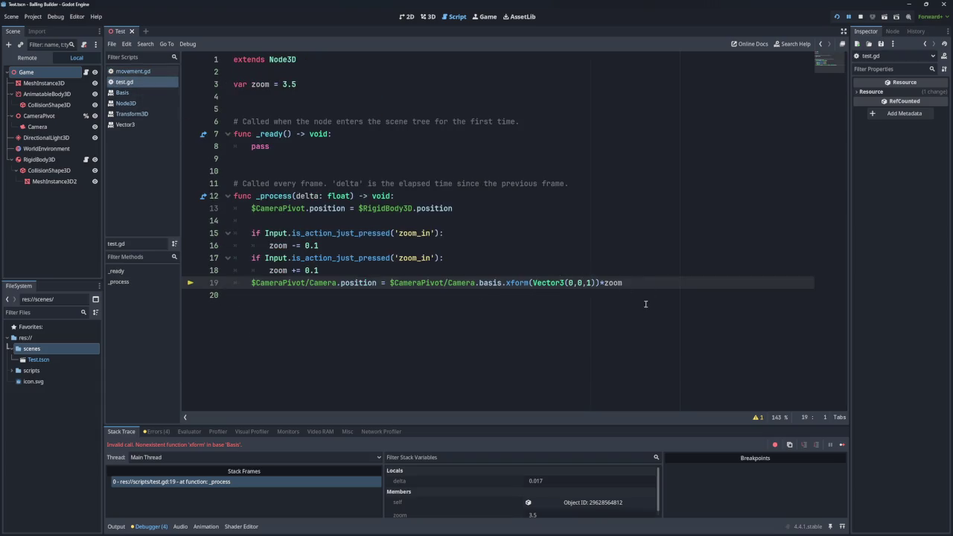
pyautogui.moveTo(633, 283); pyautogui.dragTo(388, 282)
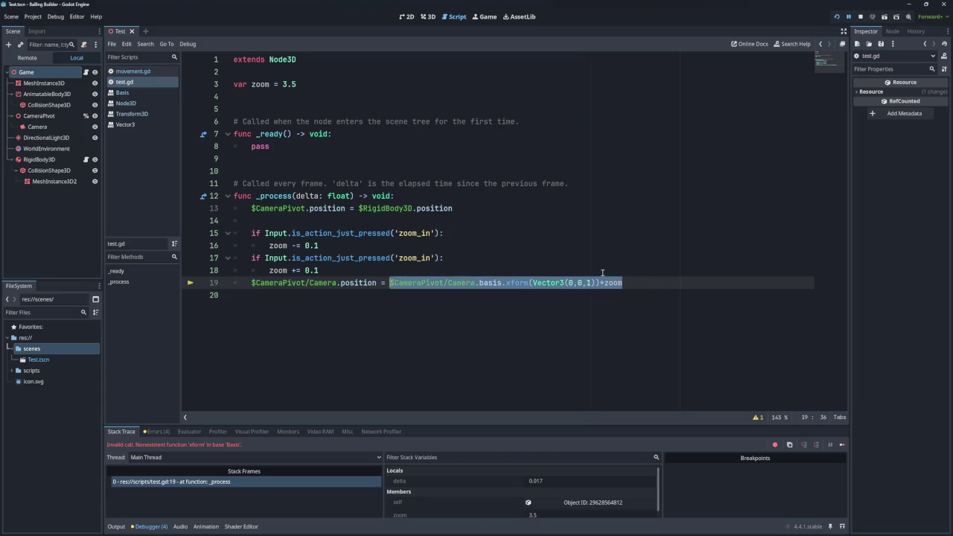
pyautogui.press('BackSpace')
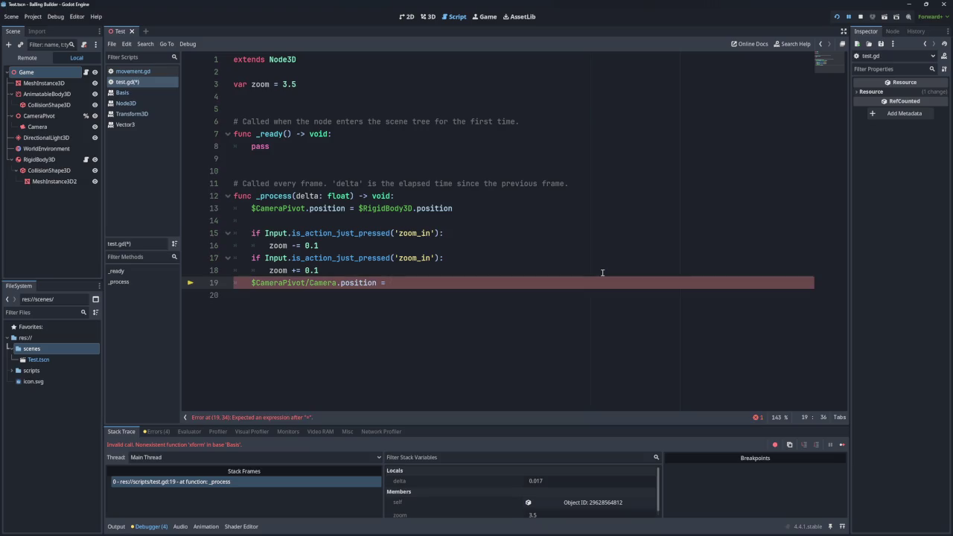
pyautogui.click(344, 271)
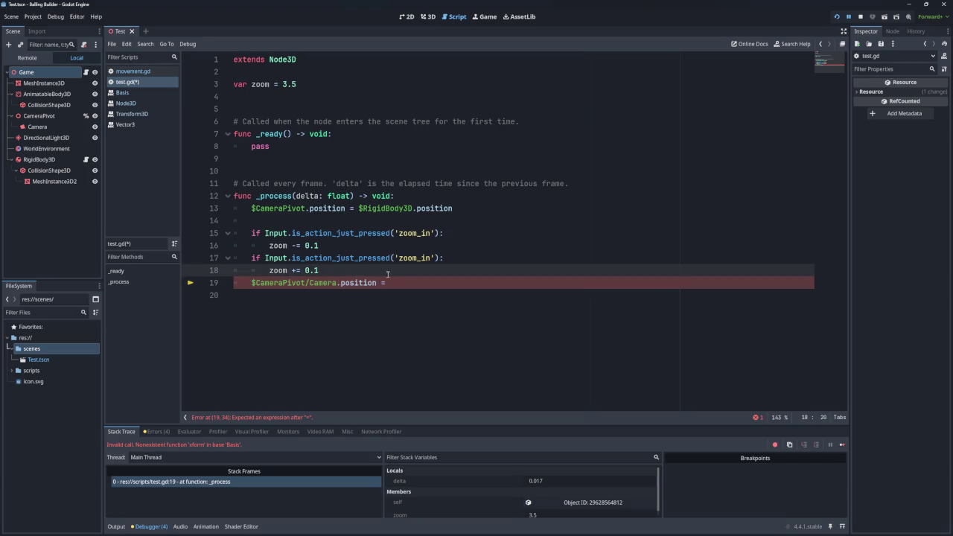
pyautogui.click(393, 282)
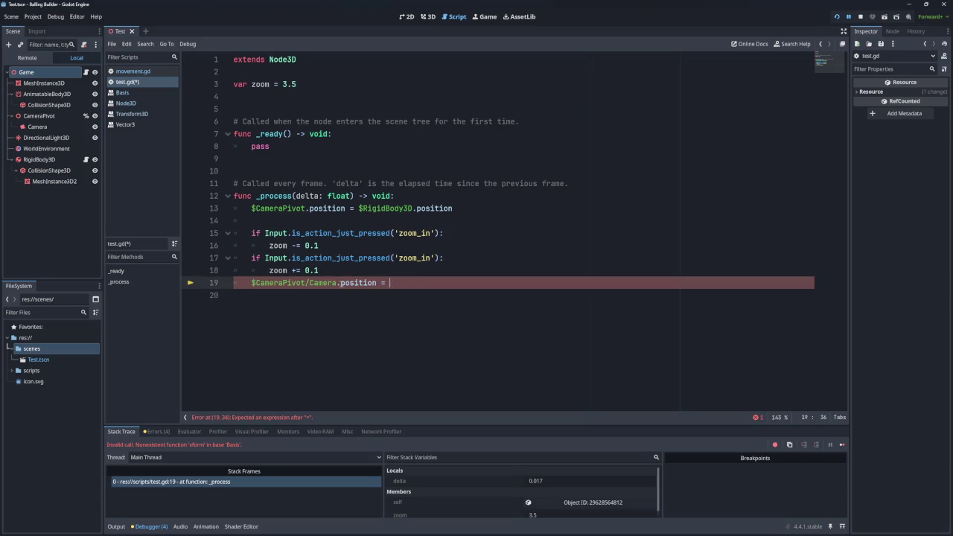
pyautogui.click(45, 127)
pyautogui.rightClick(52, 127)
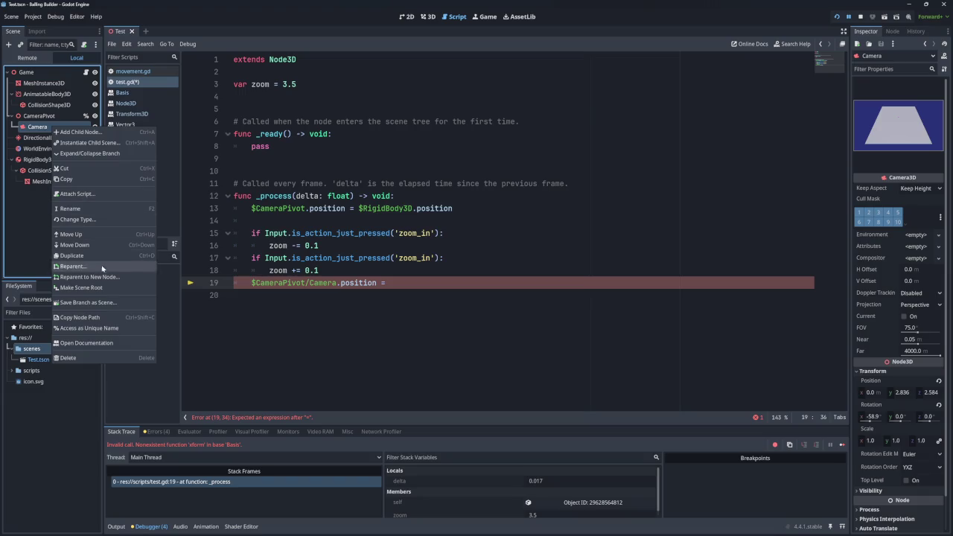
# Step: Make Camera a unique-name node and start line 19 with %Camera.position
pyautogui.click(97, 318)
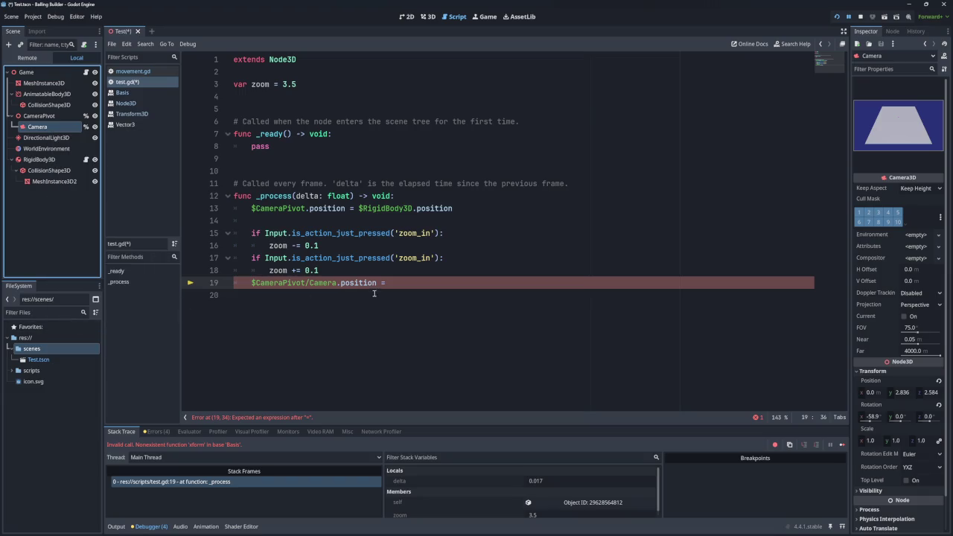
pyautogui.click(372, 283)
pyautogui.moveTo(281, 279); pyautogui.dragTo(249, 281)
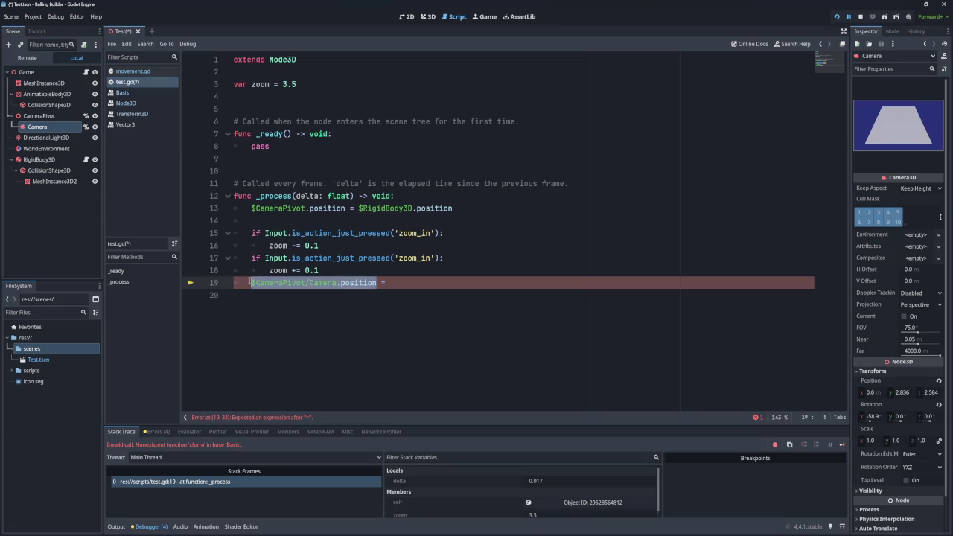
pyautogui.press('BackSpace')
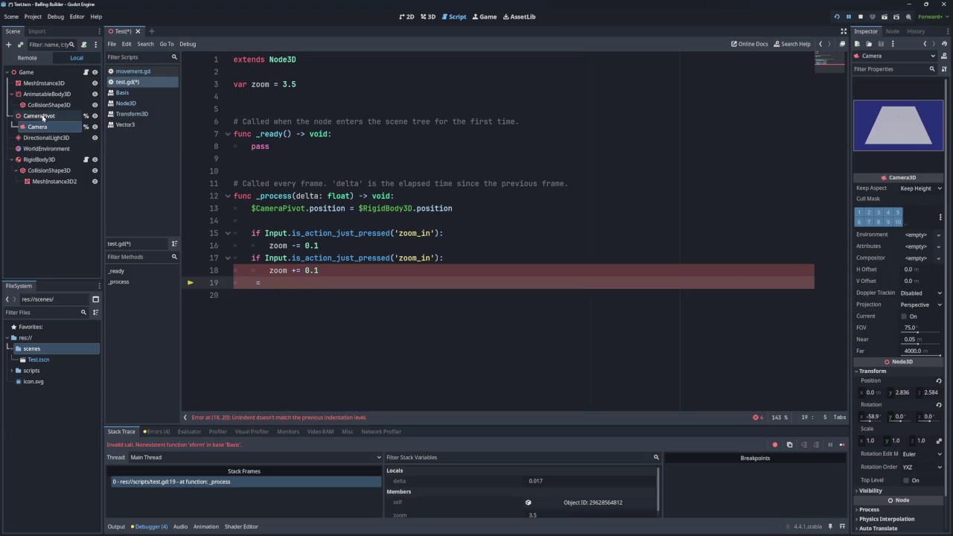
pyautogui.moveTo(37, 126)
pyautogui.mouseDown()
pyautogui.moveTo(304, 301)
pyautogui.moveTo(253, 282)
pyautogui.mouseUp()
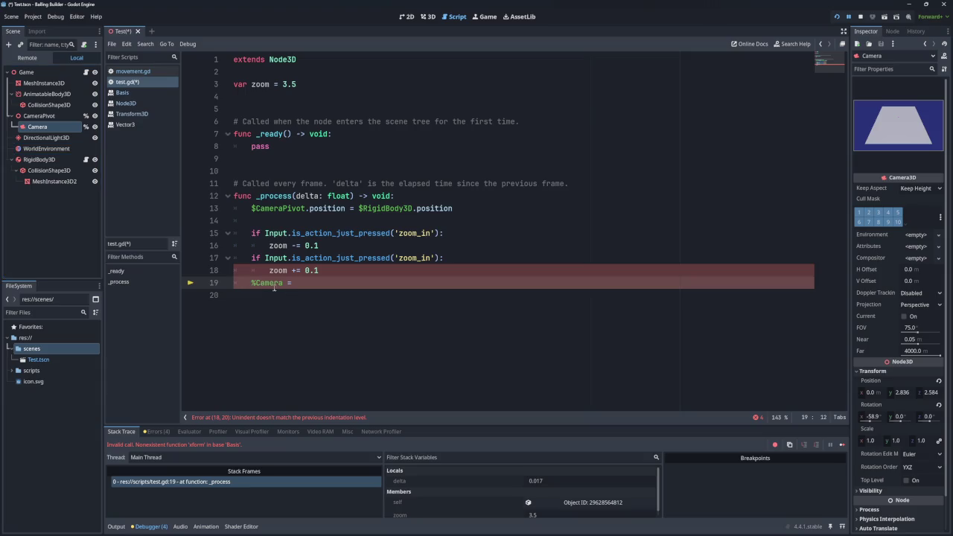
pyautogui.write('.pos')
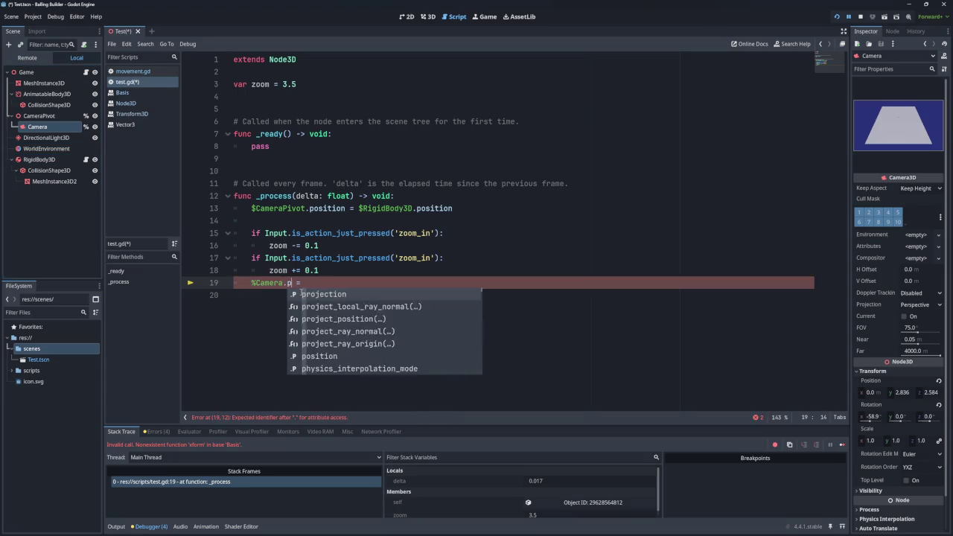
pyautogui.press('Return')
# Step: Paste %Camera after the equals sign and add .rotation to line 19
pyautogui.click(340, 284)
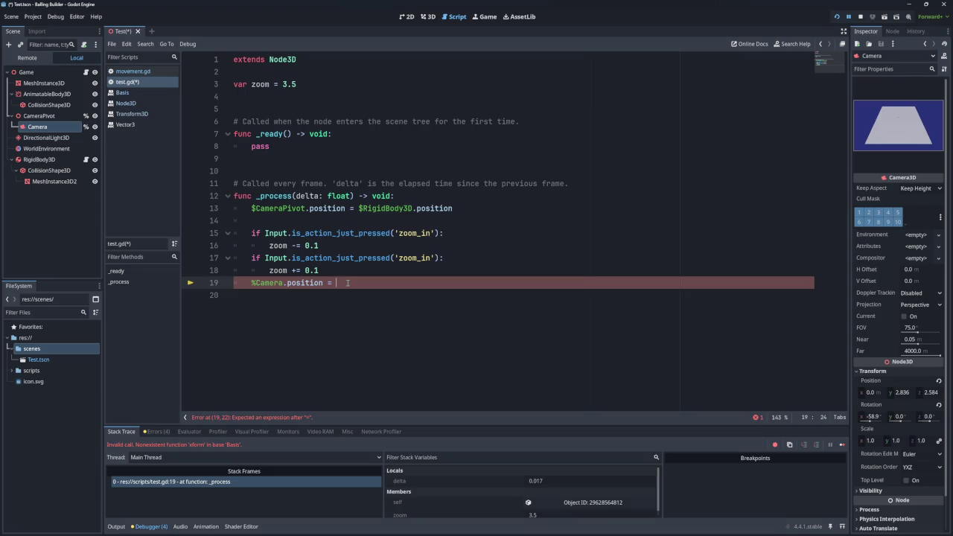
pyautogui.doubleClick(272, 283)
pyautogui.click(277, 283)
pyautogui.moveTo(251, 283); pyautogui.dragTo(285, 283)
pyautogui.hotkey('ctrl', 'c')
pyautogui.click(376, 282)
pyautogui.hotkey('ctrl', 'v')
pyautogui.write('.rotation')
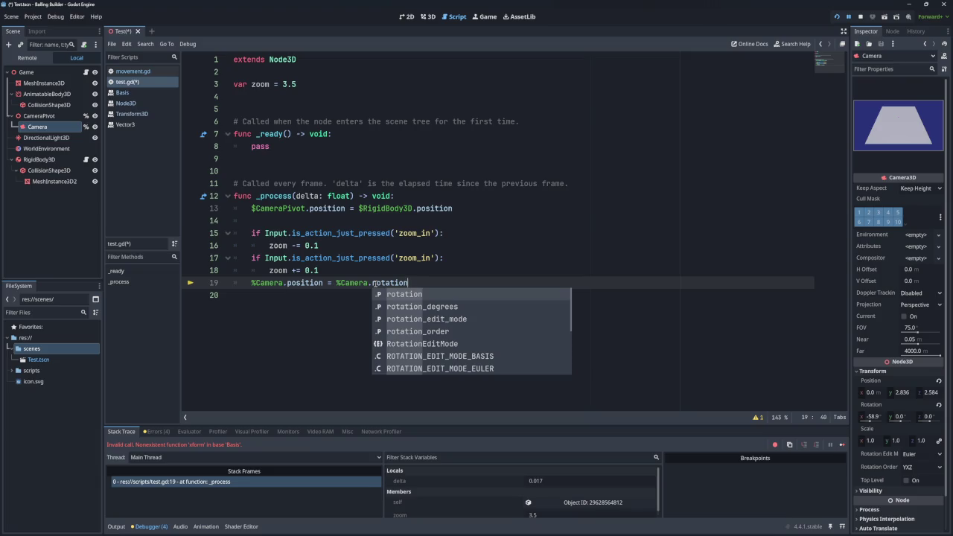
# Step: Look up what rotation means on line 19
pyautogui.press('Escape')
pyautogui.press('Down')
pyautogui.click(397, 283)
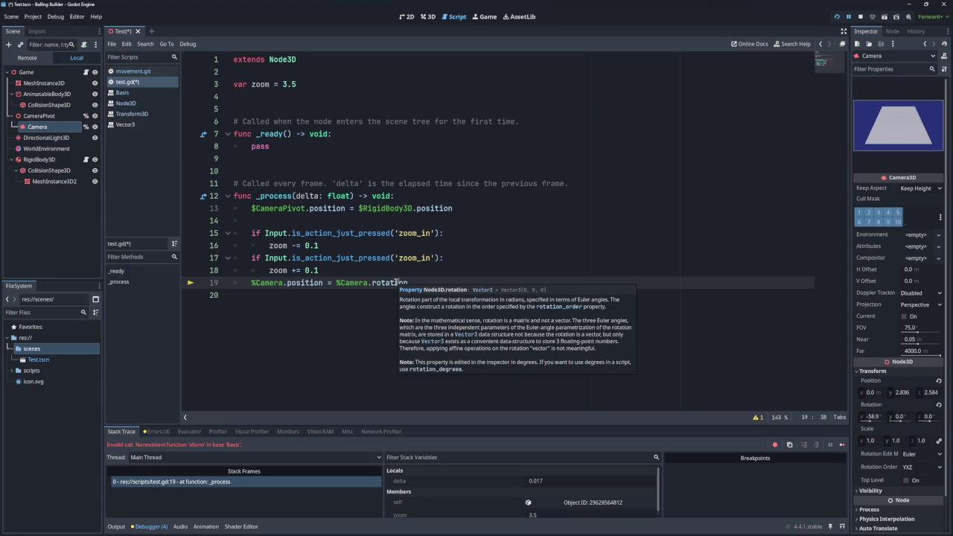
pyautogui.click(413, 283)
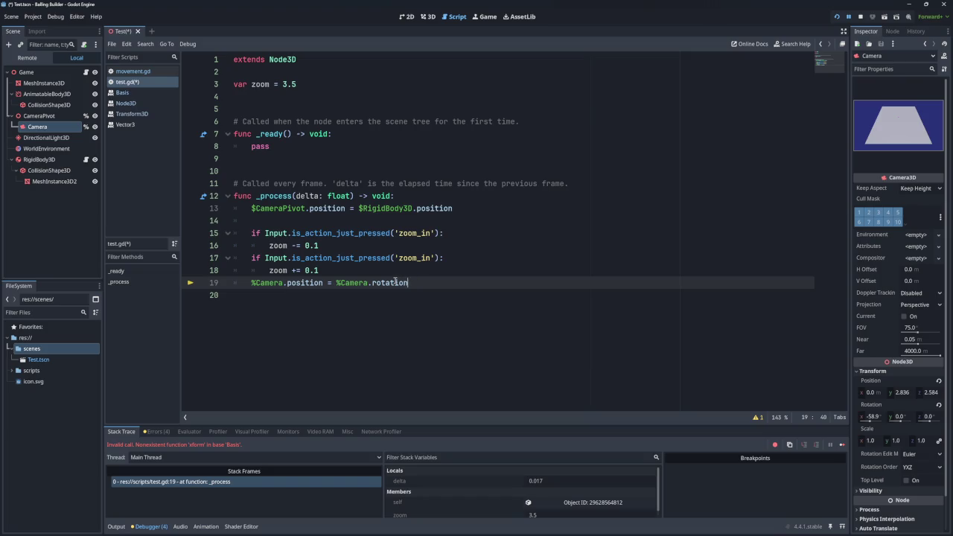
# Step: Replace rotation with basis on line 19 and open the Basis class reference
pyautogui.moveTo(395, 281)
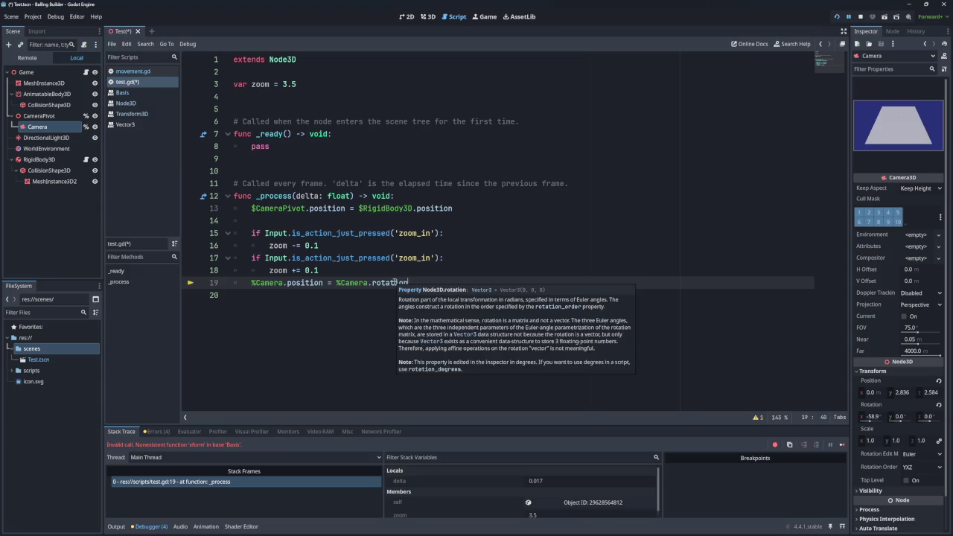
pyautogui.doubleClick(395, 282)
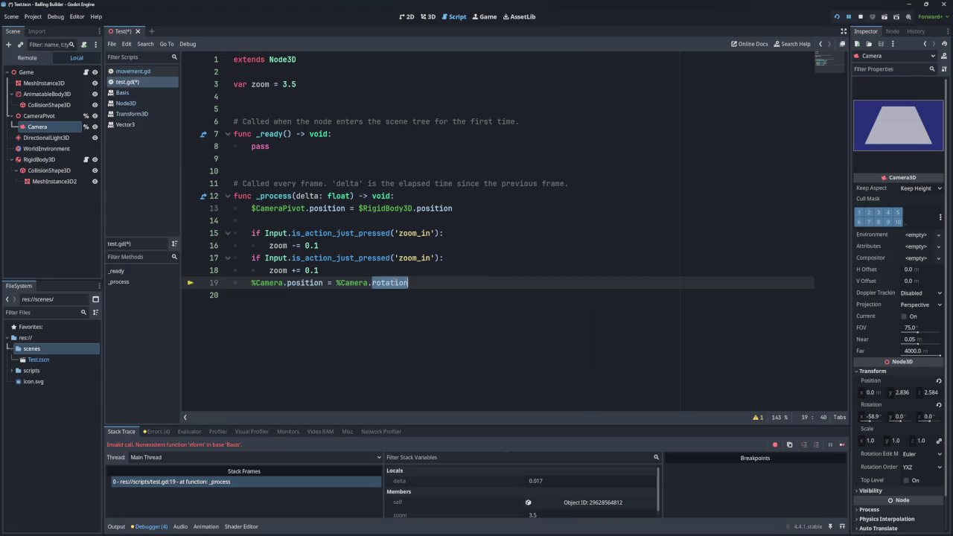
pyautogui.write('basis')
pyautogui.press('Escape')
pyautogui.press('Up')
pyautogui.moveTo(391, 283)
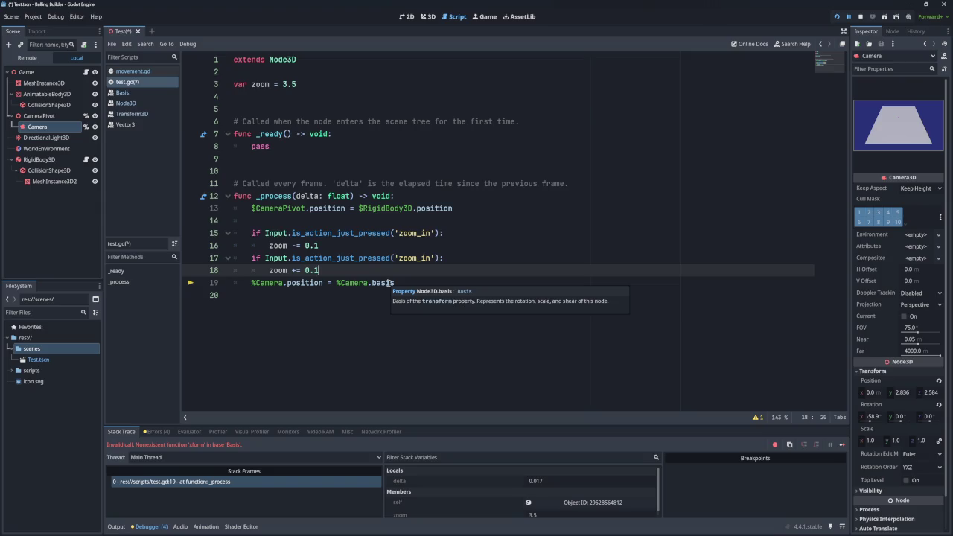
pyautogui.click(122, 92)
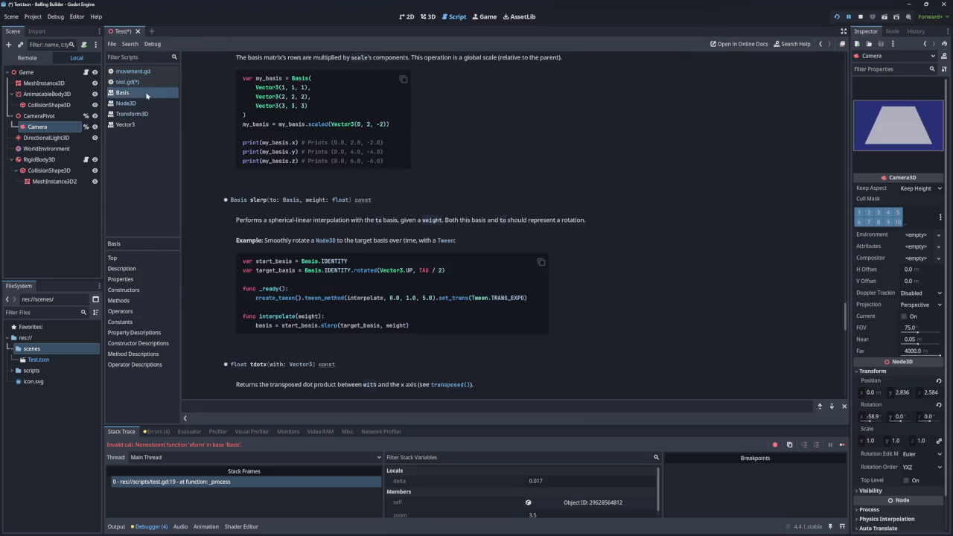
# Step: Read the Basis operator docs, from the float multiply entry to the Vector3 operator
pyautogui.scroll(3, 397, 246)
pyautogui.scroll(-15, 397, 246)
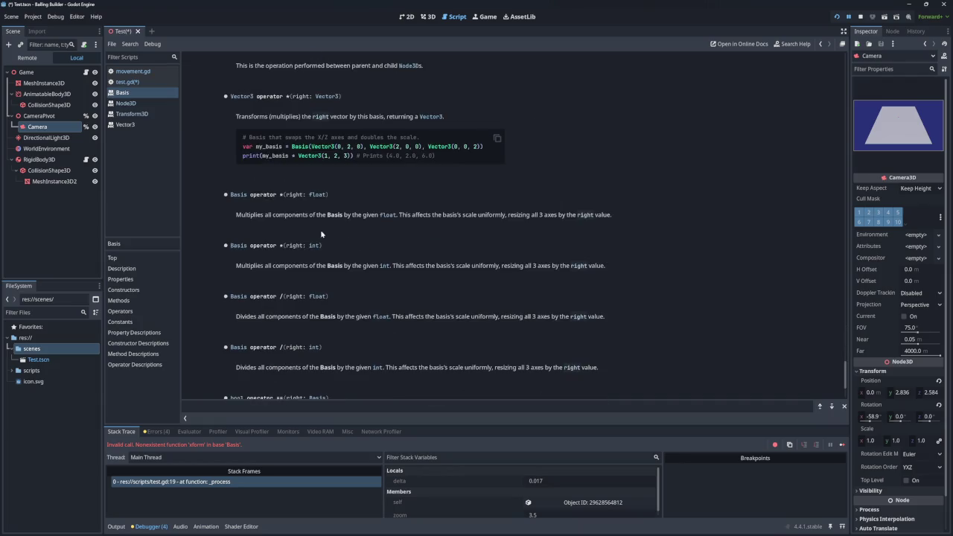
pyautogui.moveTo(261, 215); pyautogui.dragTo(367, 215)
pyautogui.click(312, 215)
pyautogui.click(366, 215)
pyautogui.scroll(-1, 328, 251)
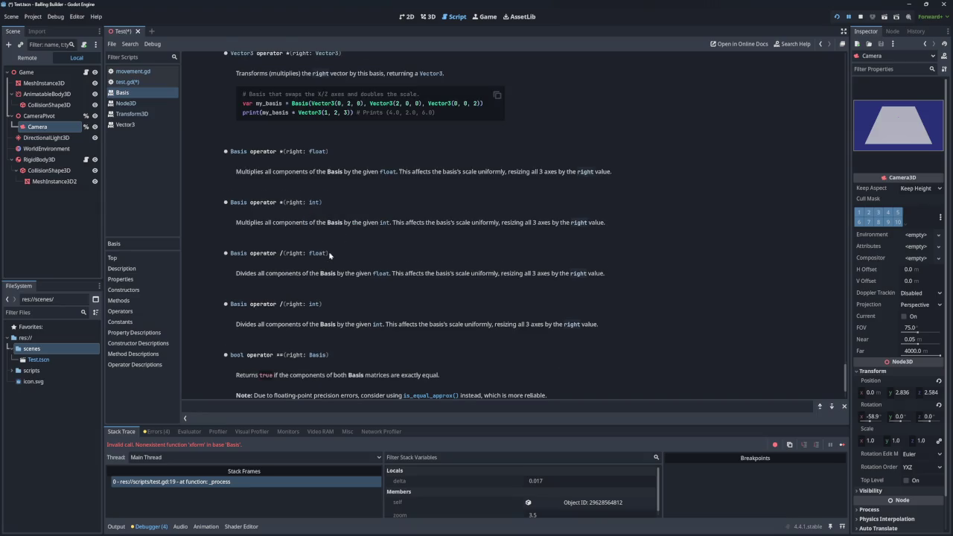
pyautogui.scroll(-1, 297, 236)
pyautogui.scroll(-1, 329, 251)
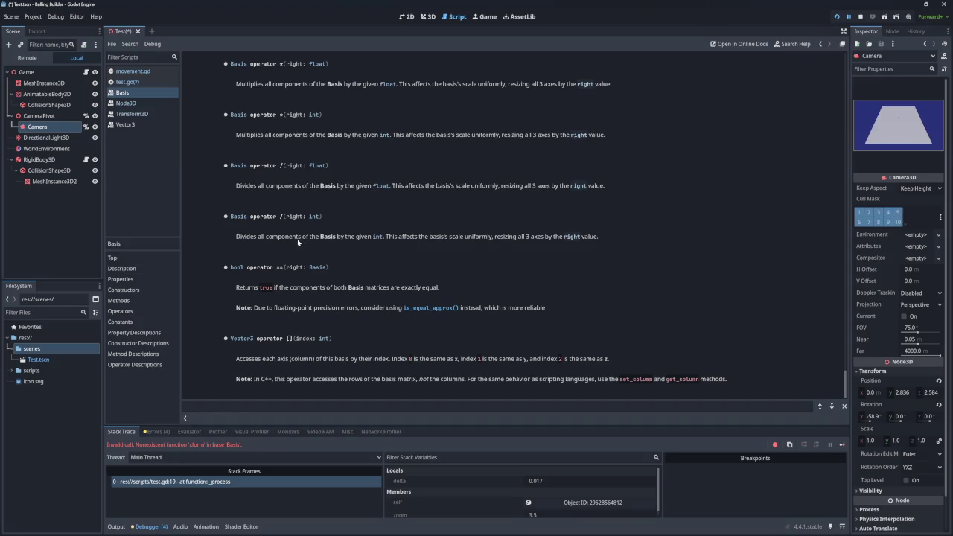
pyautogui.scroll(6, 316, 256)
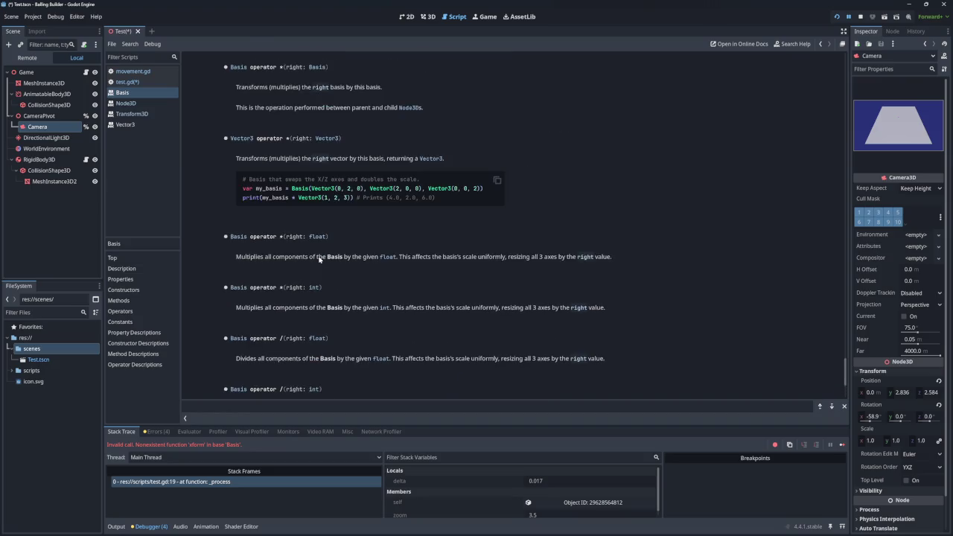
pyautogui.moveTo(245, 246); pyautogui.dragTo(402, 245)
pyautogui.click(289, 246)
pyautogui.click(398, 247)
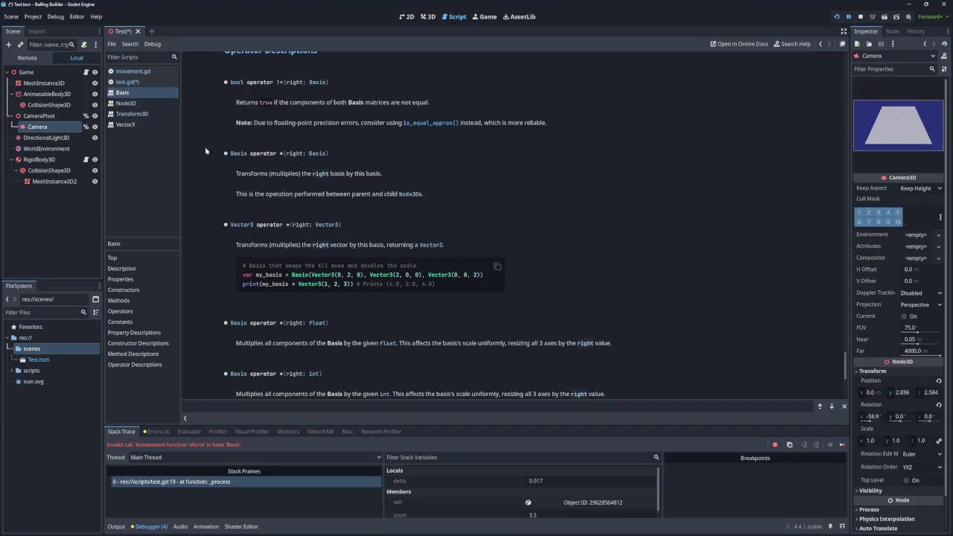
# Step: Bring up the movement.gd script from the Scripts list
pyautogui.click(133, 72)
pyautogui.click(123, 92)
pyautogui.click(134, 72)
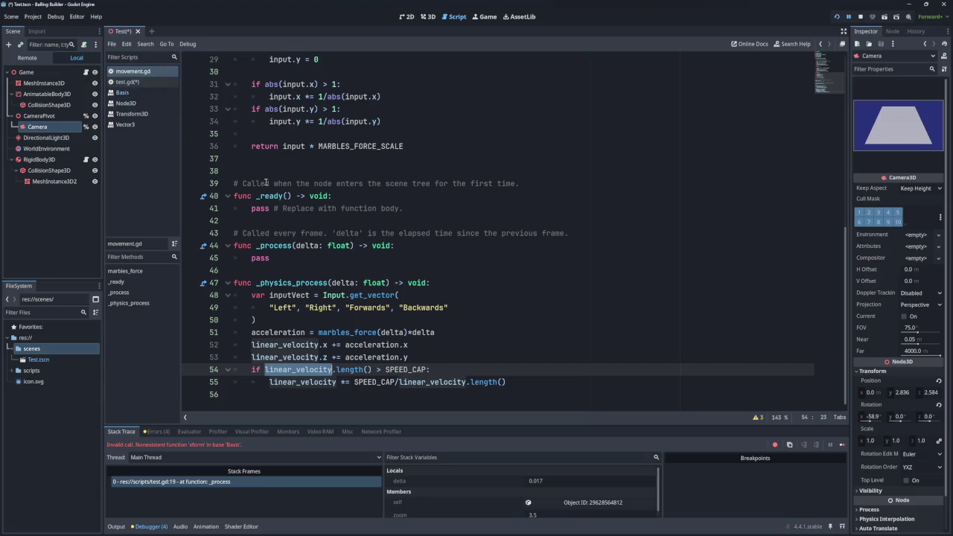
# Step: In test.gd, append *Vector3(0,0,1) after %Camera.basis on line 19
pyautogui.click(128, 81)
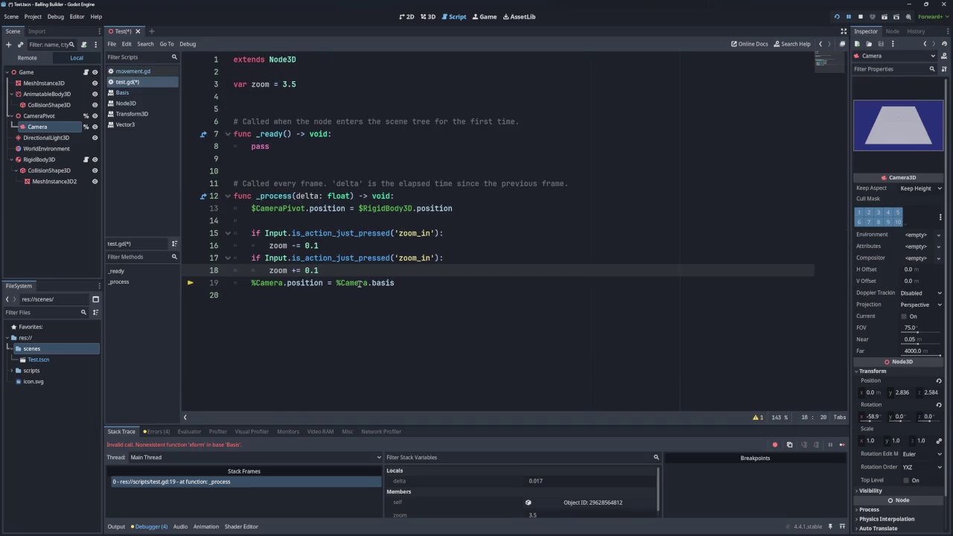
pyautogui.click(408, 284)
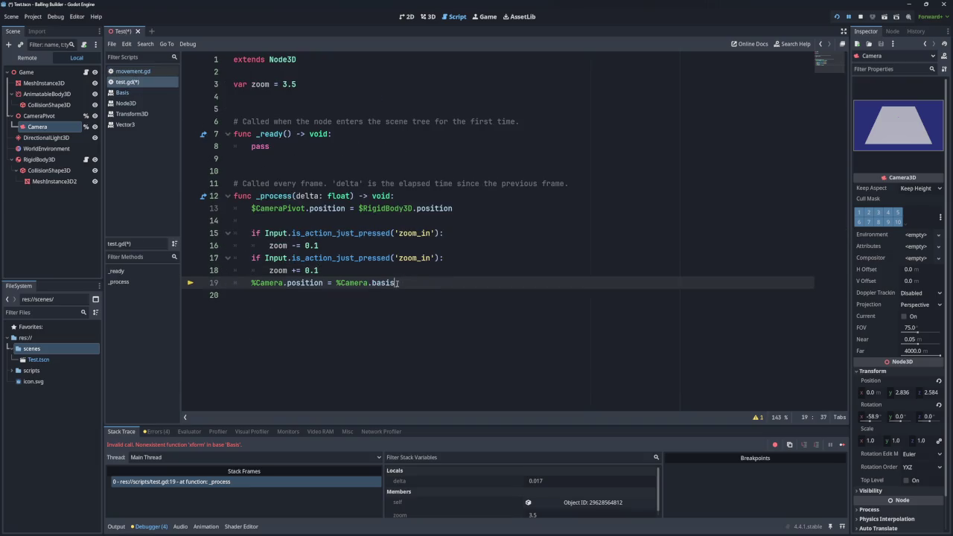
pyautogui.write('8')
pyautogui.press('BackSpace')
pyautogui.write('*vec')
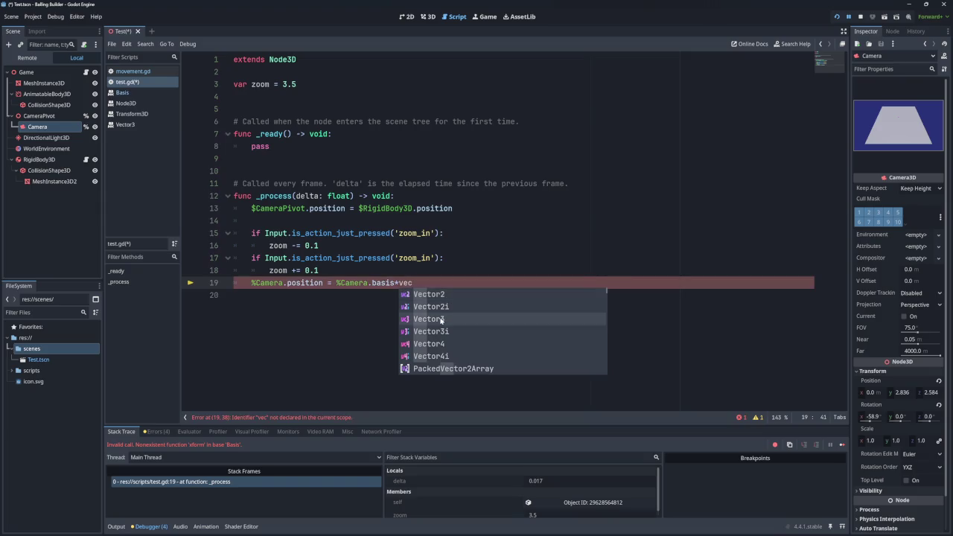
pyautogui.click(443, 319)
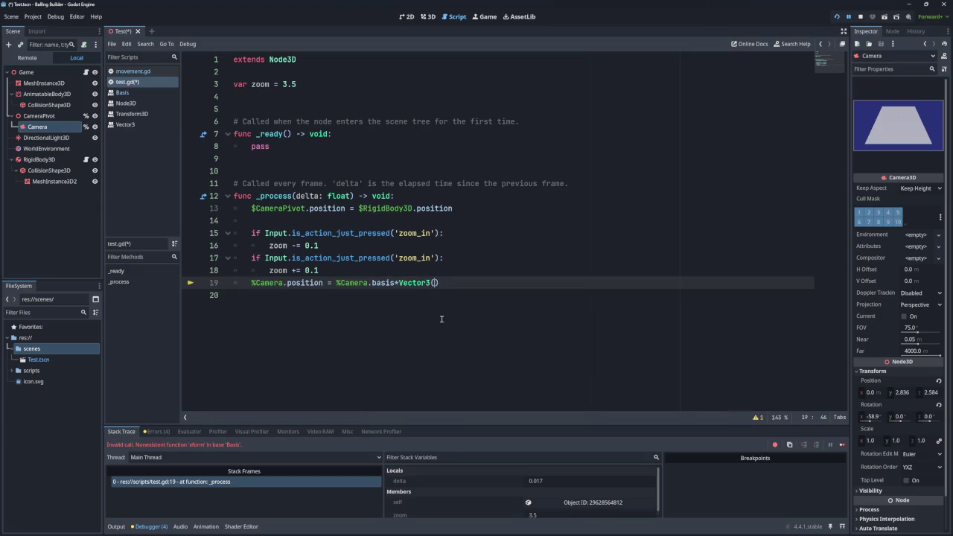
pyautogui.write('0,0,1')
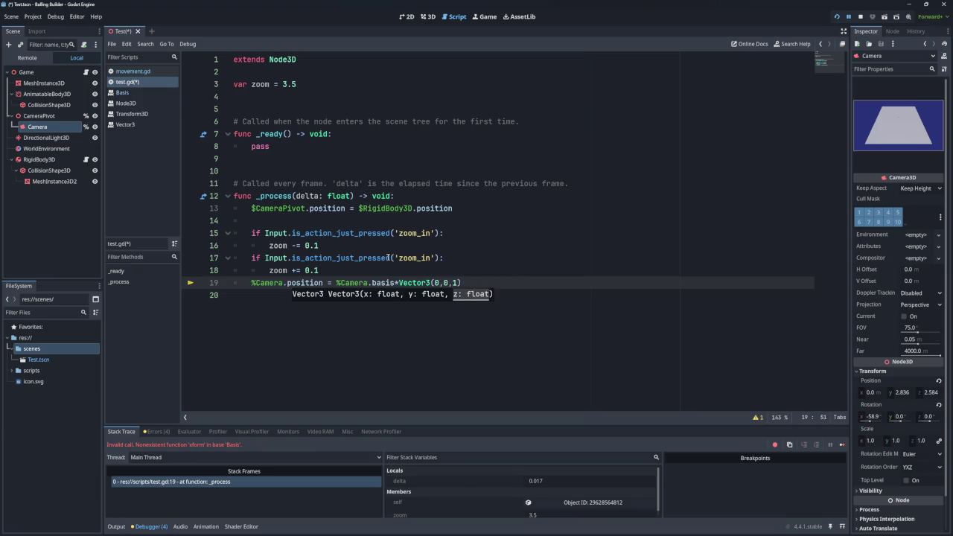
# Step: Finish line 19 with *zoom, save the script, and launch the game
pyautogui.press('Up')
pyautogui.press('Up')
pyautogui.press('Up')
pyautogui.click(479, 285)
pyautogui.write('*zoom')
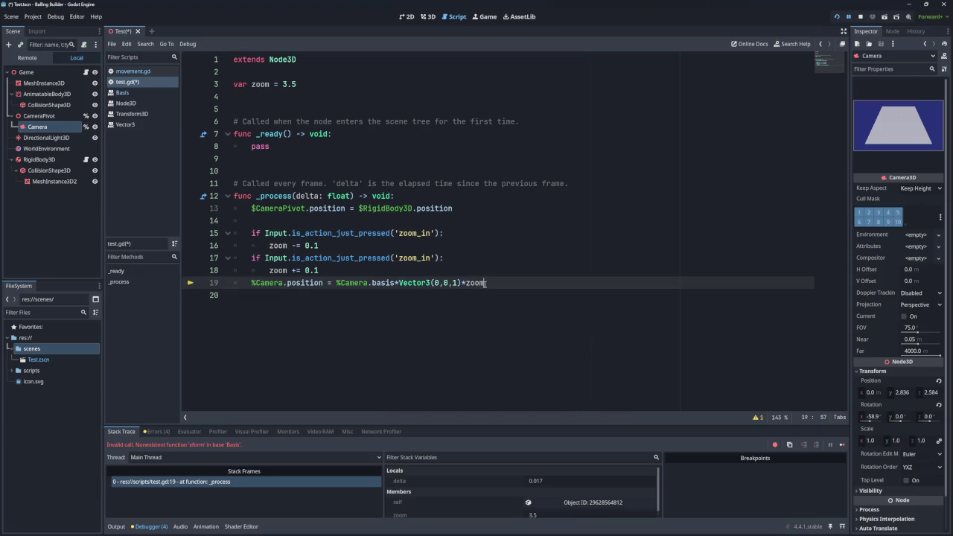
pyautogui.hotkey('ctrl', 's')
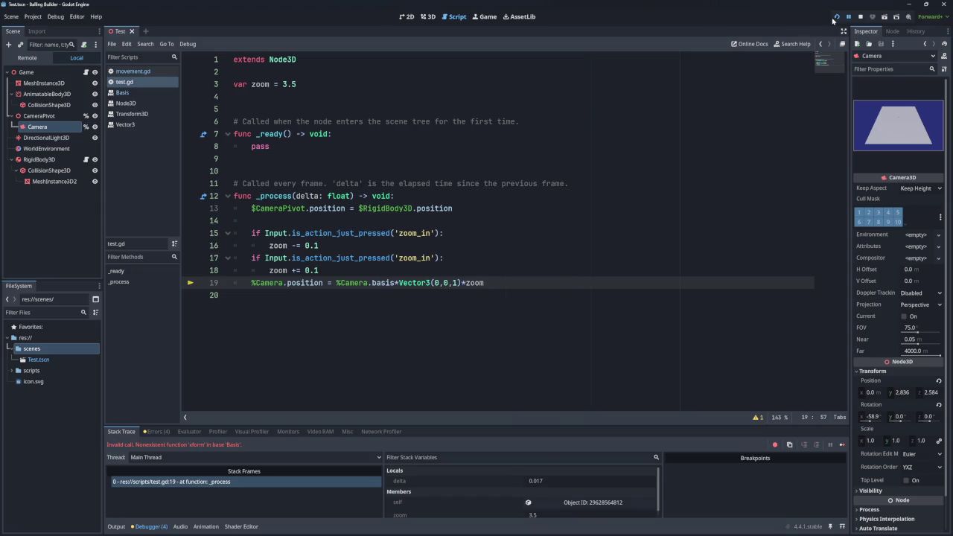
pyautogui.click(836, 17)
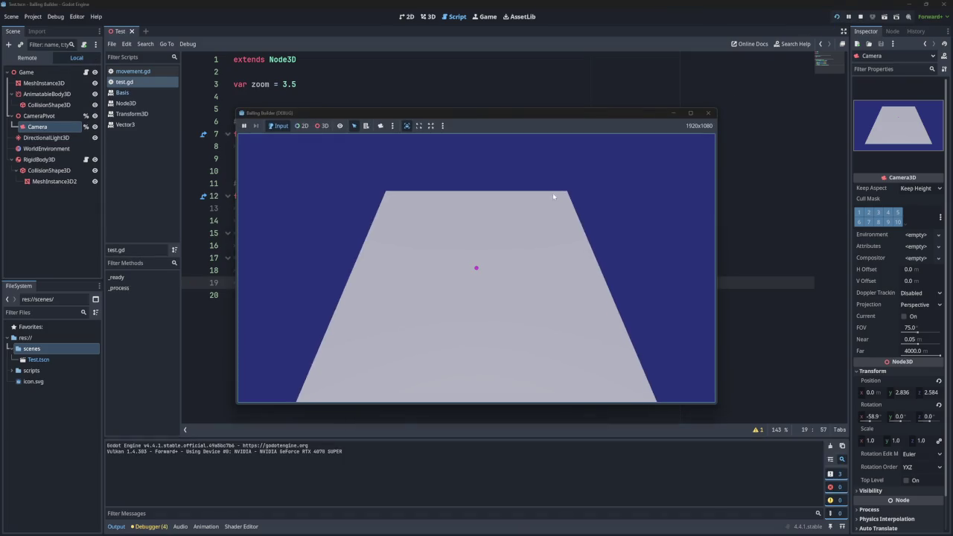
# Step: Steer the ball with A, S, D and W to check the camera tracking, then stop the game
pyautogui.press('a')
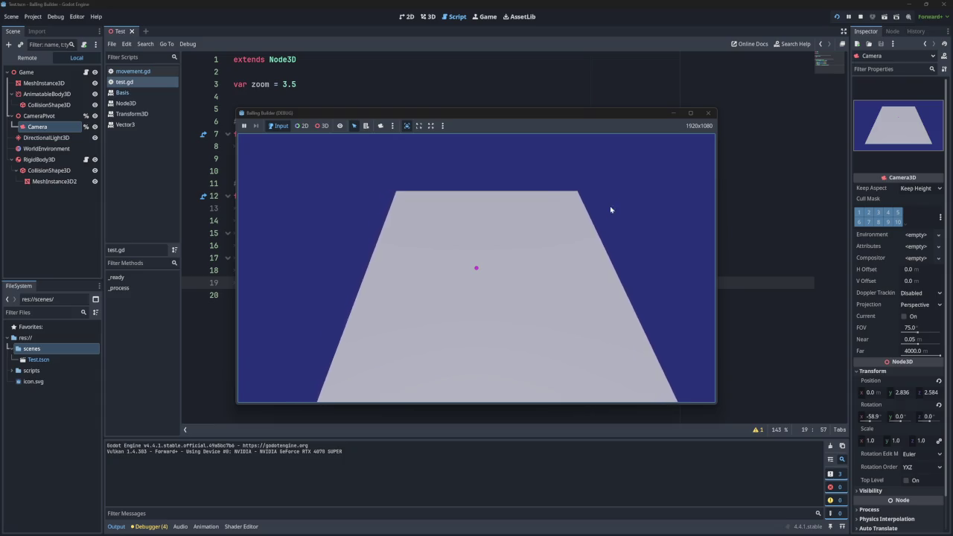
pyautogui.press('s')
pyautogui.press('d')
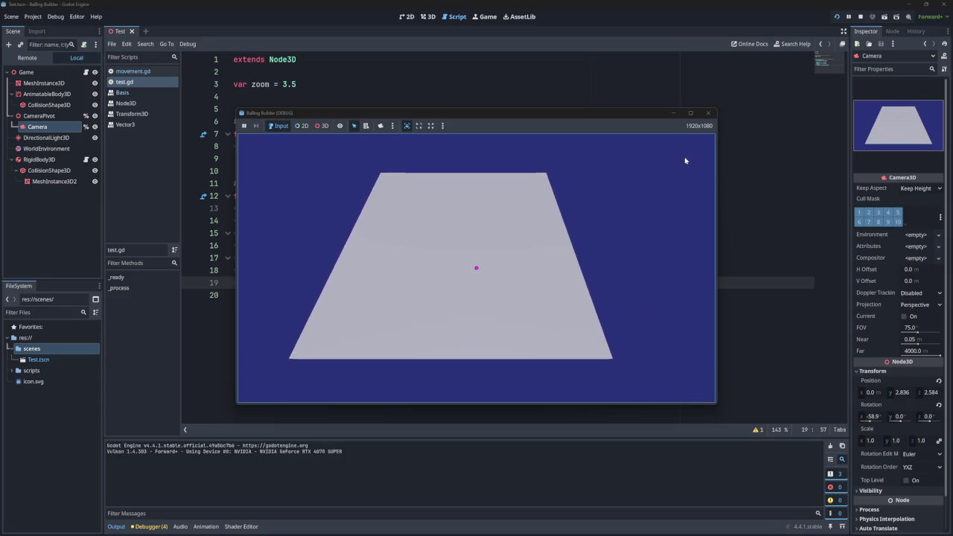
pyautogui.press('w')
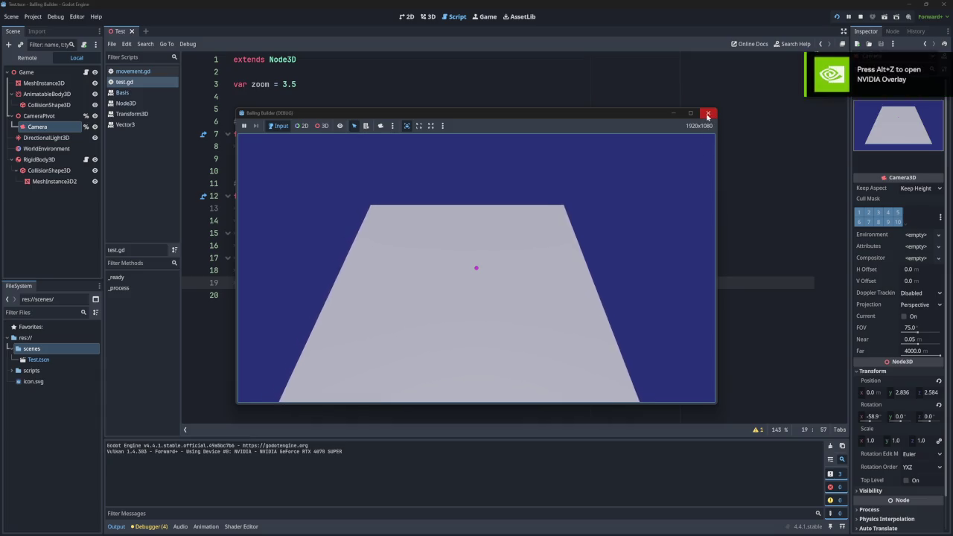
pyautogui.click(707, 114)
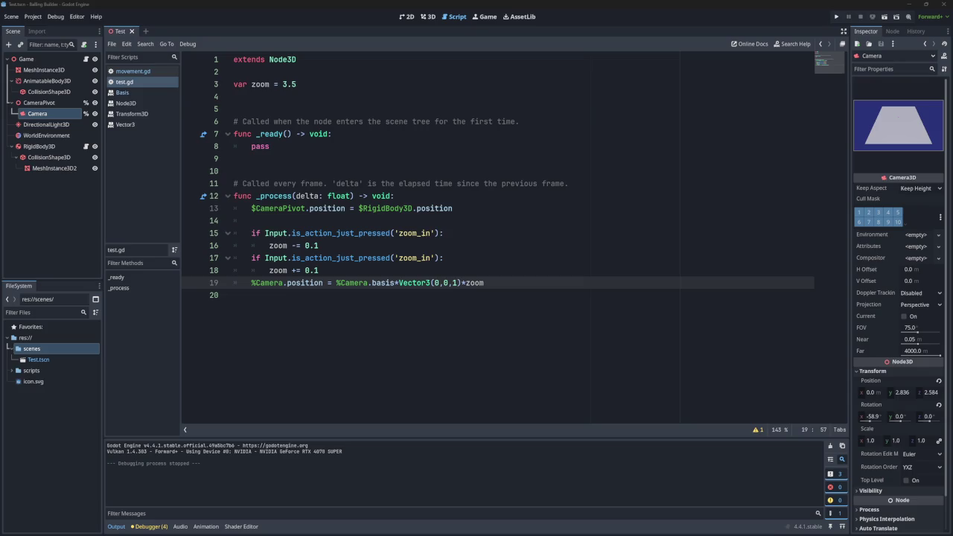
pyautogui.moveTo(372, 283); pyautogui.dragTo(456, 283)
pyautogui.click(335, 295)
pyautogui.click(335, 283)
pyautogui.moveTo(335, 283); pyautogui.dragTo(461, 283)
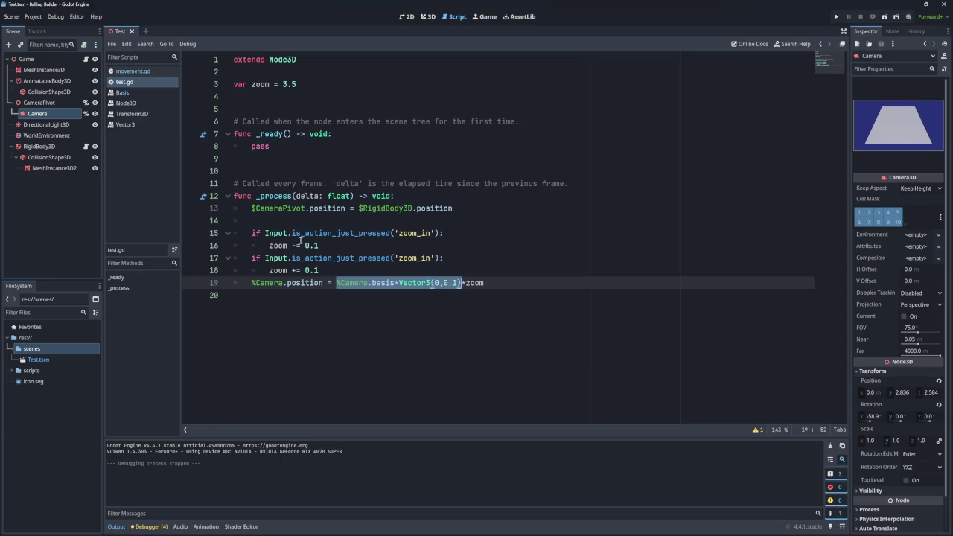
pyautogui.click(836, 16)
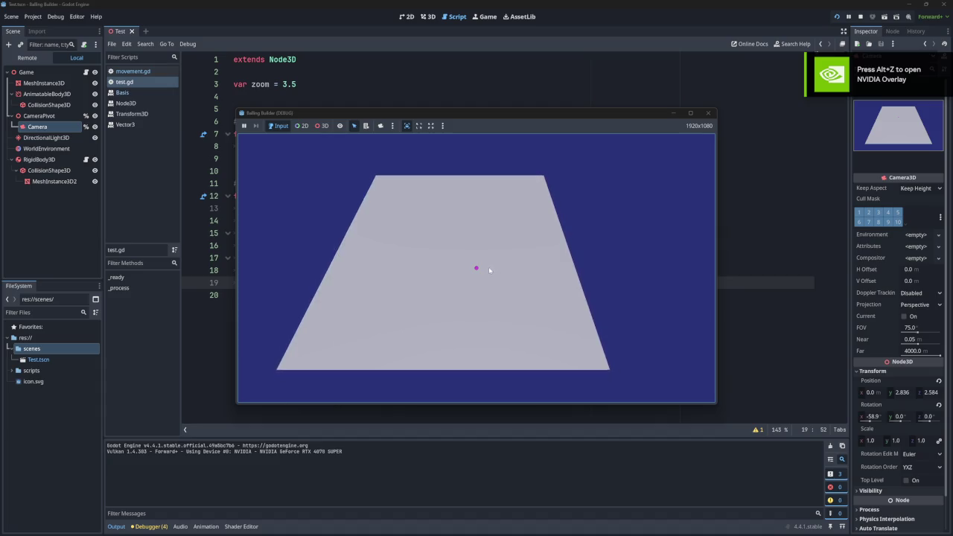
pyautogui.click(708, 112)
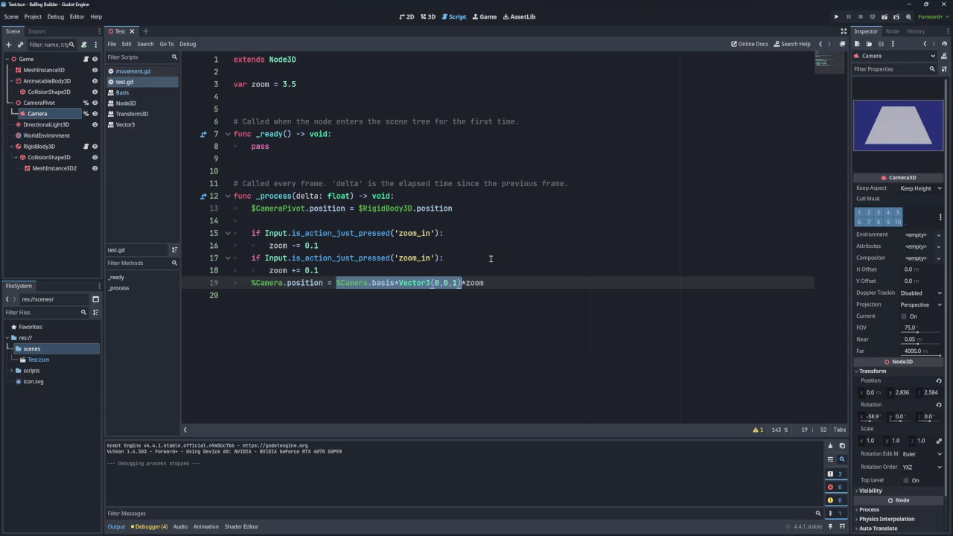
pyautogui.click(459, 283)
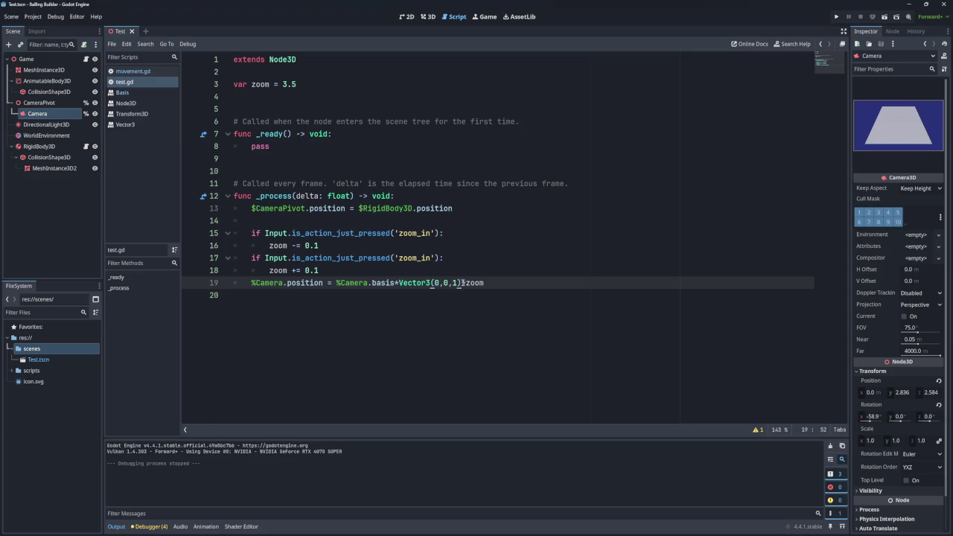
pyautogui.write('*')
# Step: Wrap %Camera.basis*Vector3(0,0,1) in parentheses on line 19, save, and test-run the game
pyautogui.click(336, 283)
pyautogui.write('(')
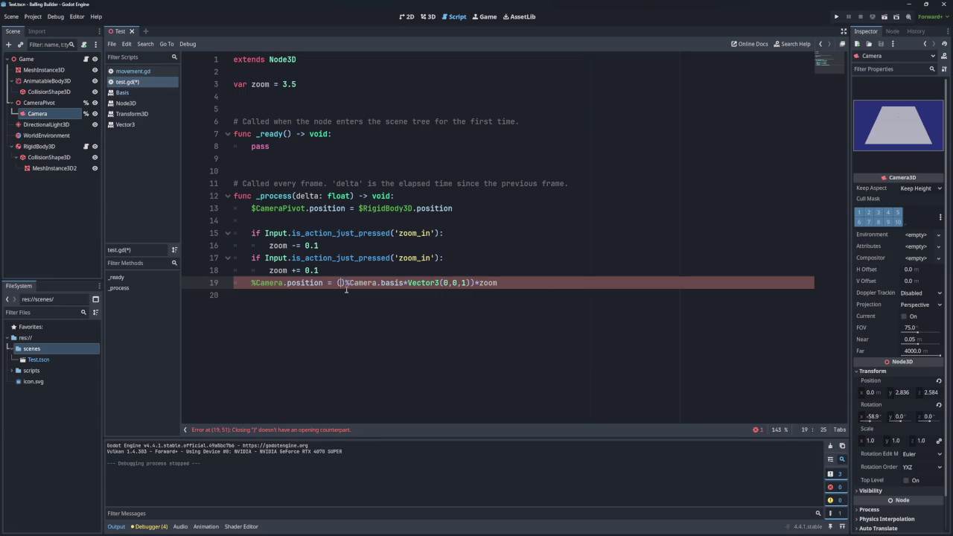
pyautogui.press('Escape')
pyautogui.press('Delete')
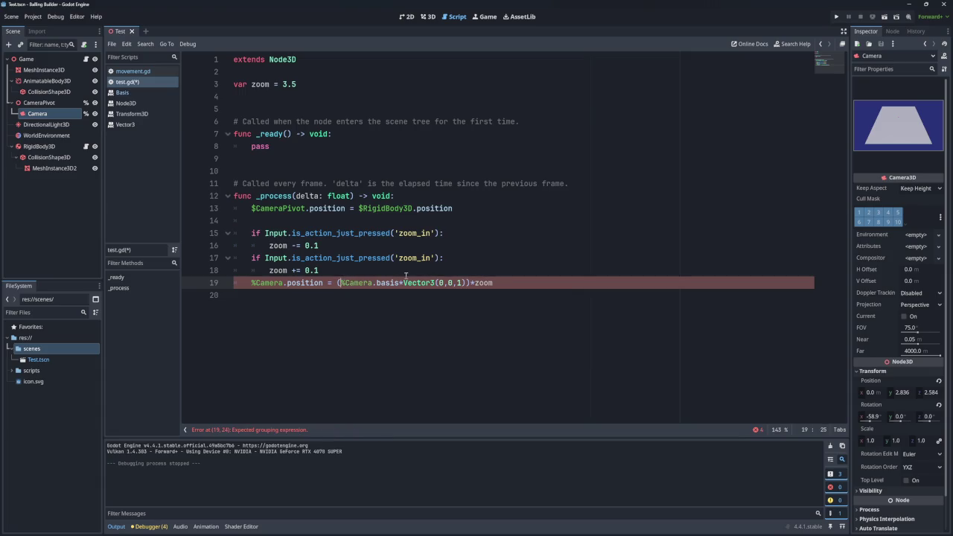
pyautogui.hotkey('ctrl', 's')
pyautogui.click(836, 17)
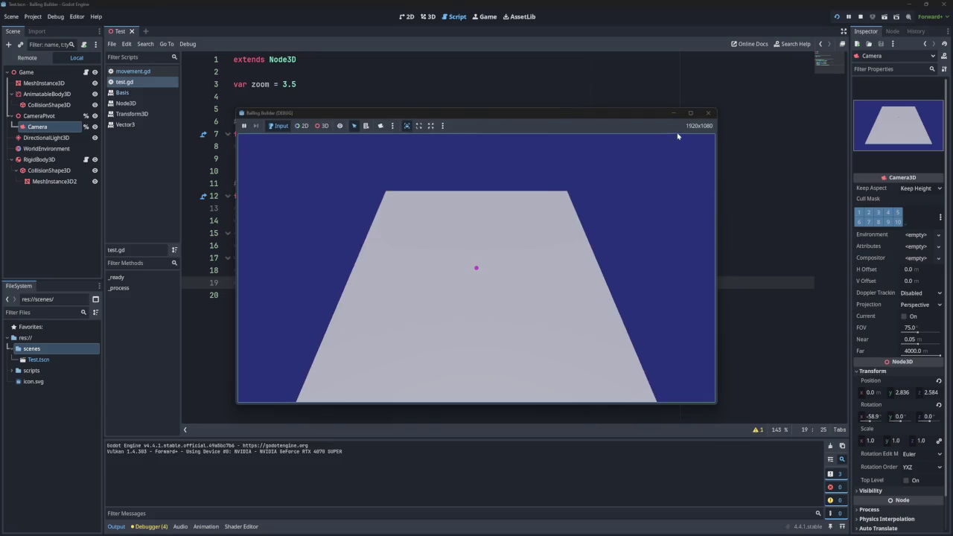
pyautogui.click(708, 112)
# Step: Change the zoom steps on lines 16 and 18 from 0.1 to 1 and save
pyautogui.click(322, 245)
pyautogui.press('BackSpace')
pyautogui.press('BackSpace')
pyautogui.press('BackSpace')
pyautogui.write('1')
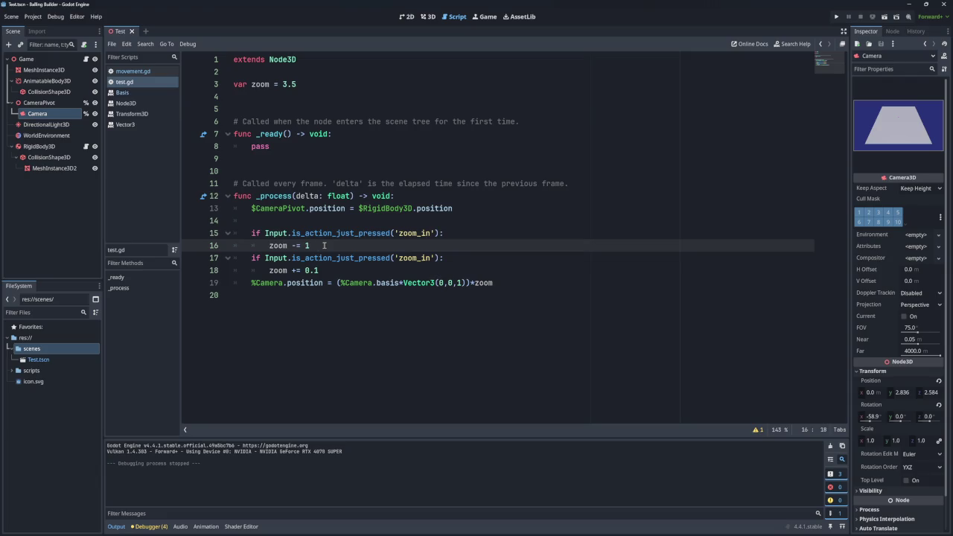
pyautogui.click(332, 270)
pyautogui.press('BackSpace')
pyautogui.press('BackSpace')
pyautogui.write('1')
pyautogui.press('BackSpace')
pyautogui.press('BackSpace')
pyautogui.write('1')
pyautogui.hotkey('ctrl', 's')
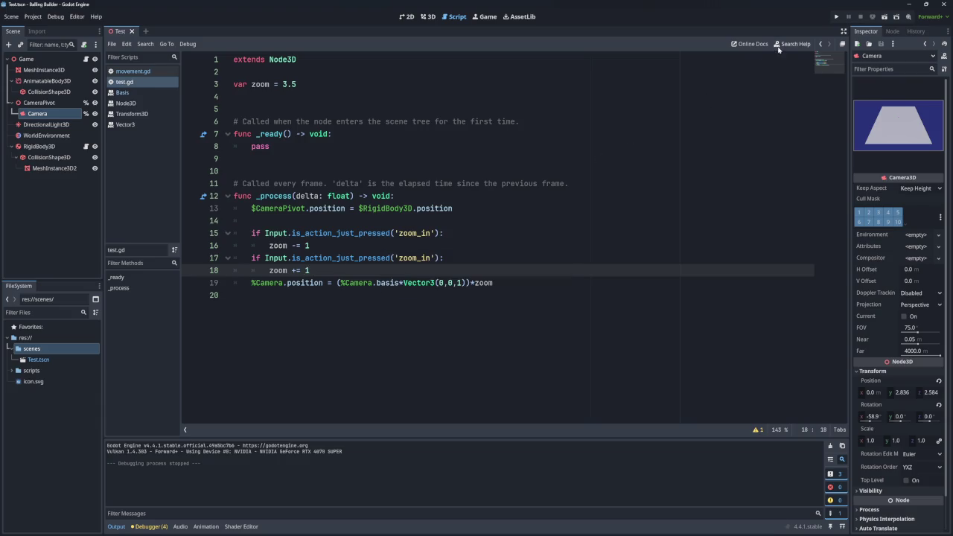
# Step: Test-run the game with the larger zoom steps, then stop it
pyautogui.click(836, 18)
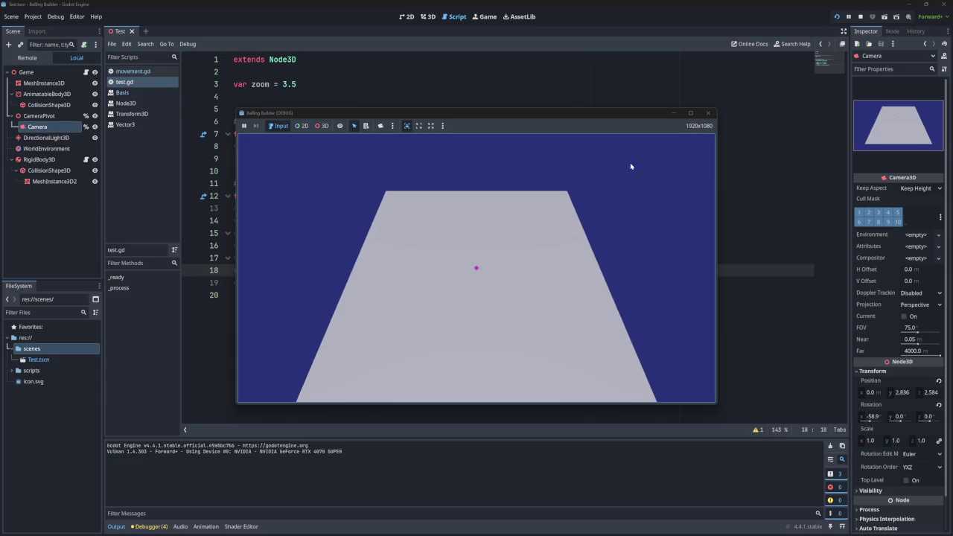
pyautogui.click(710, 115)
pyautogui.click(279, 271)
pyautogui.doubleClick(278, 245)
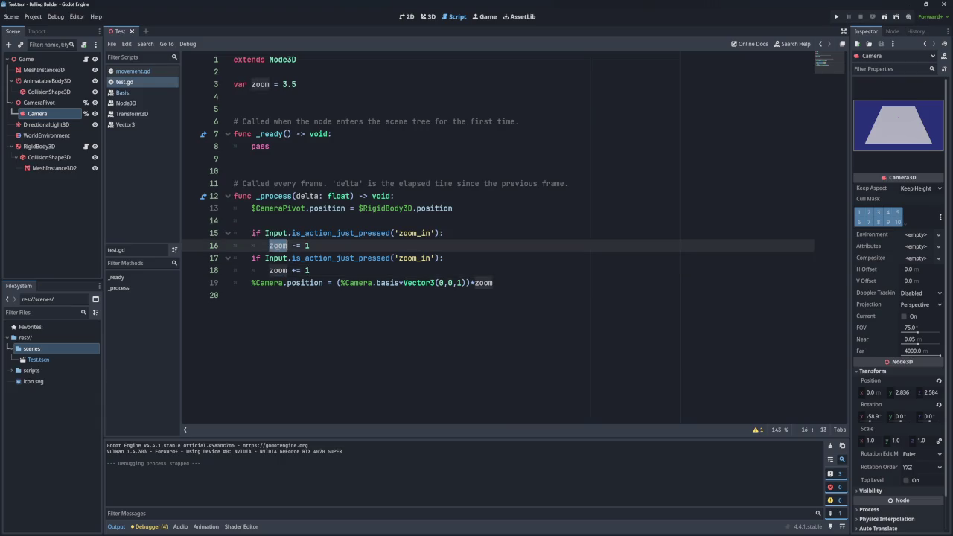
# Step: Try is_physical_key_pressed for both zoom checks on lines 15 and 17, and save
pyautogui.doubleClick(340, 233)
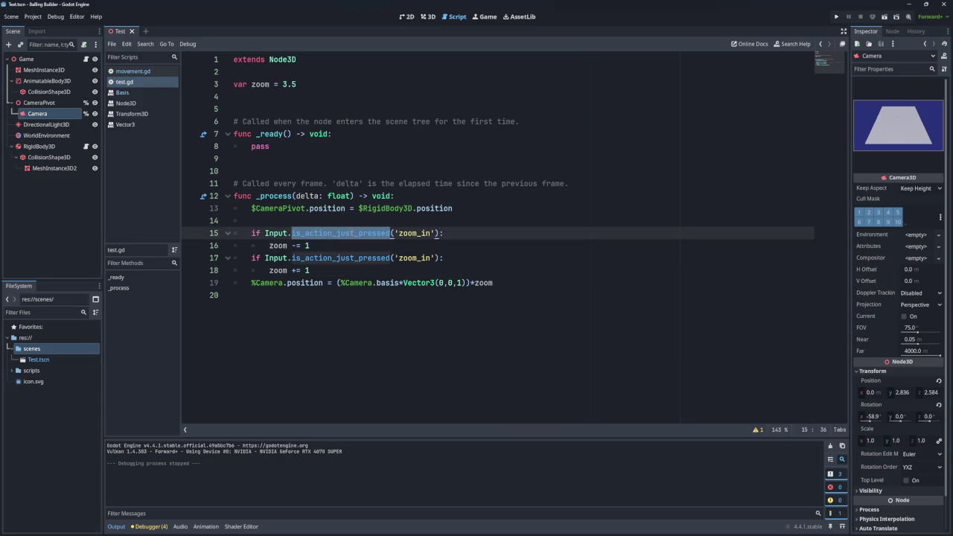
pyautogui.press('BackSpace')
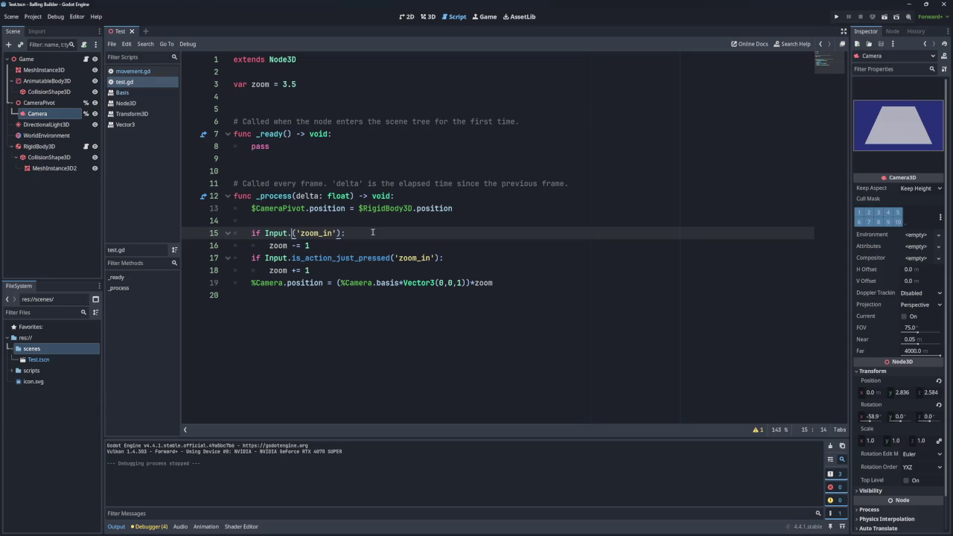
pyautogui.write('is')
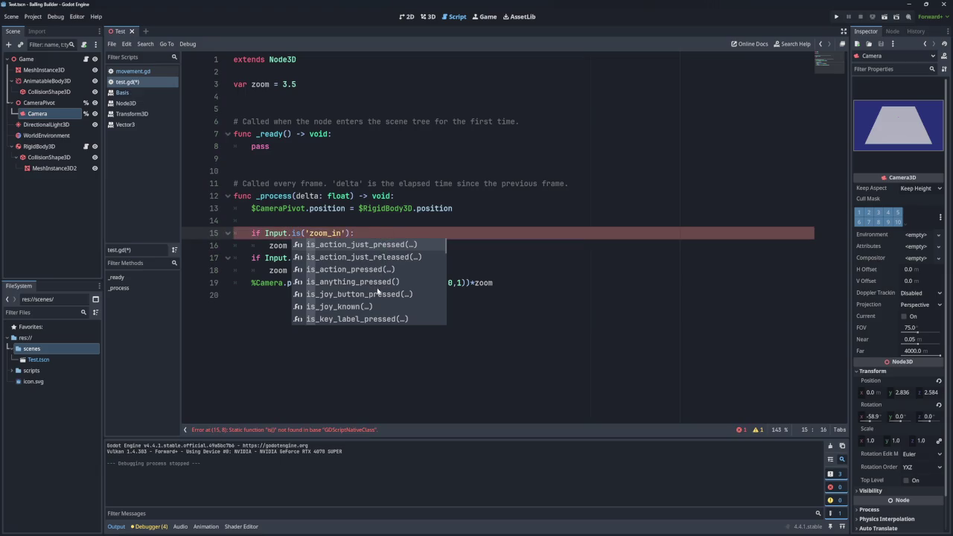
pyautogui.scroll(-3, 378, 291)
pyautogui.scroll(-3, 376, 296)
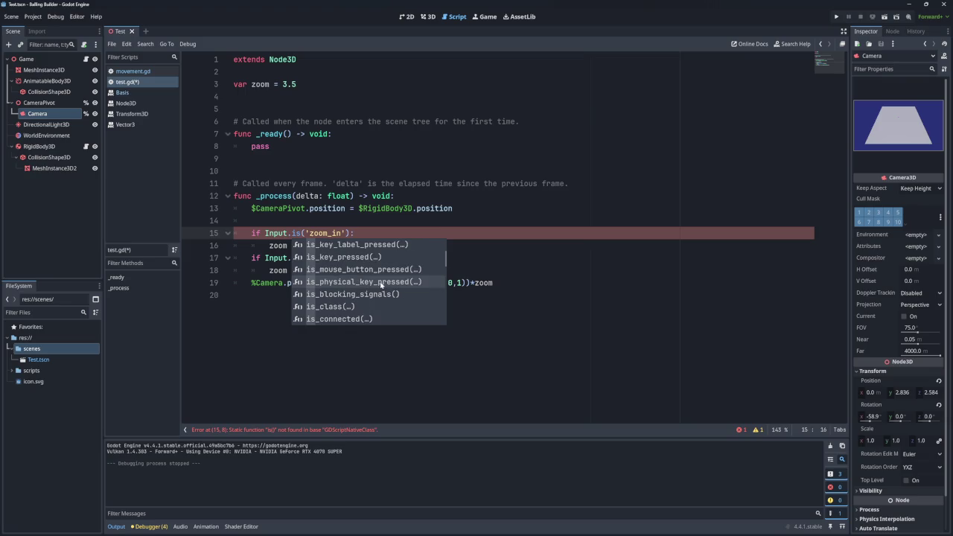
pyautogui.click(380, 285)
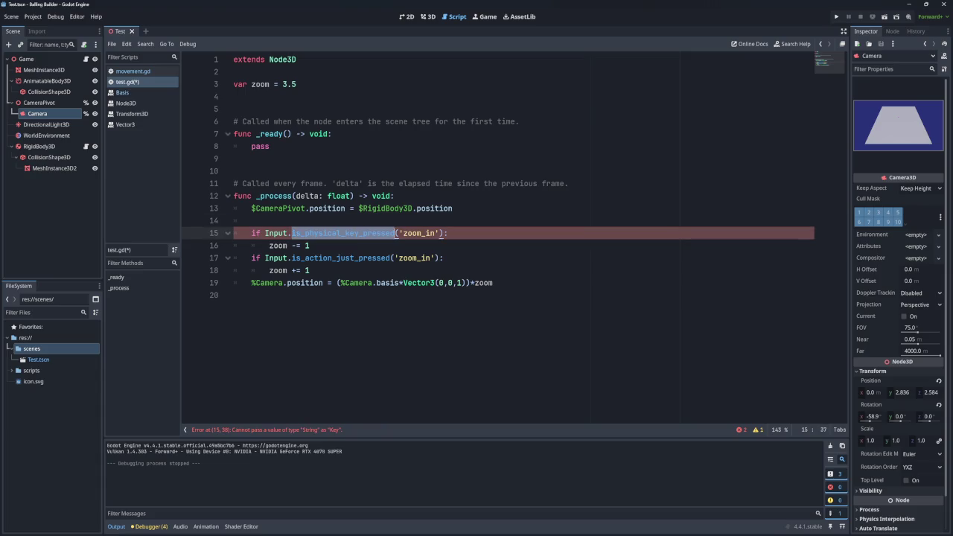
pyautogui.doubleClick(339, 258)
pyautogui.write('is_physical_key_pressed')
pyautogui.hotkey('ctrl', 's')
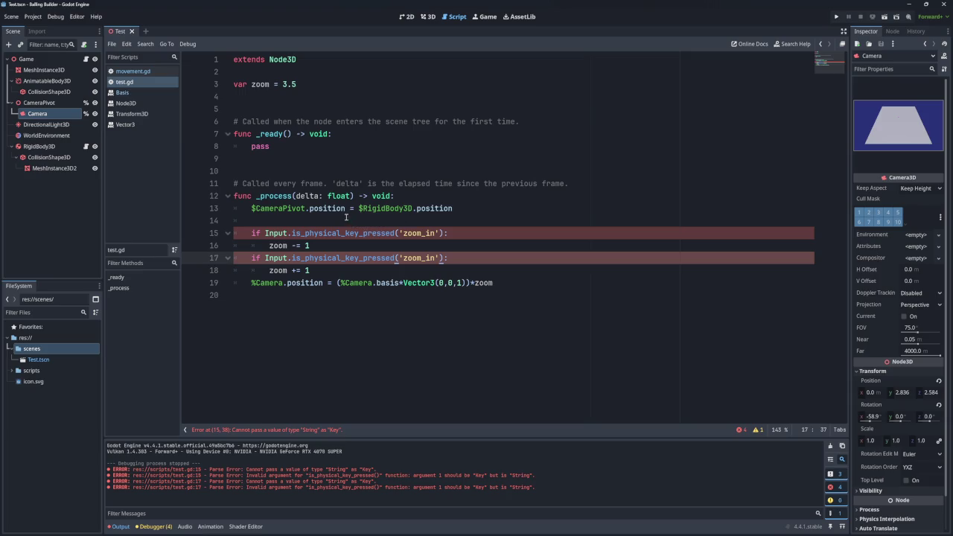
# Step: Switch both zoom checks on lines 15 and 17 to Input.is_action_pressed
pyautogui.doubleClick(394, 233)
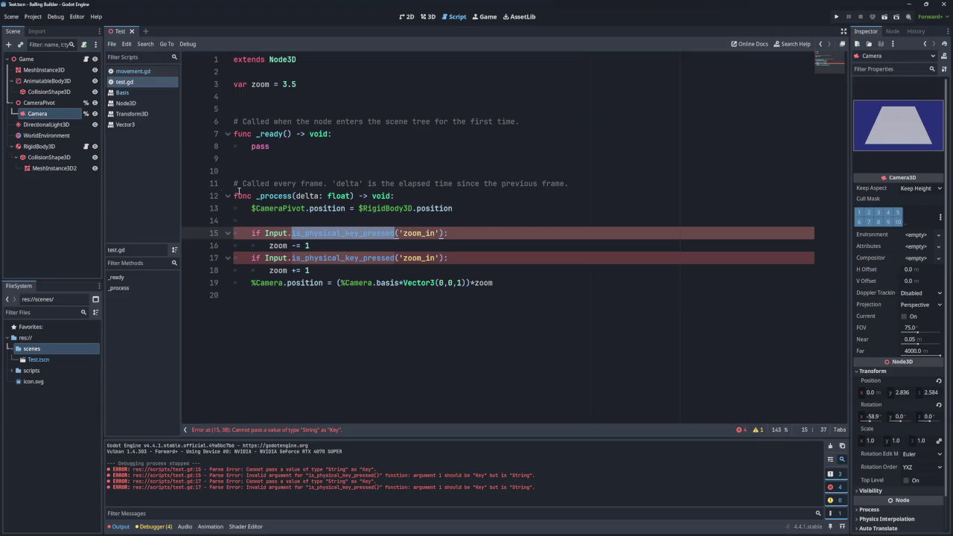
pyautogui.press('BackSpace')
pyautogui.write('is')
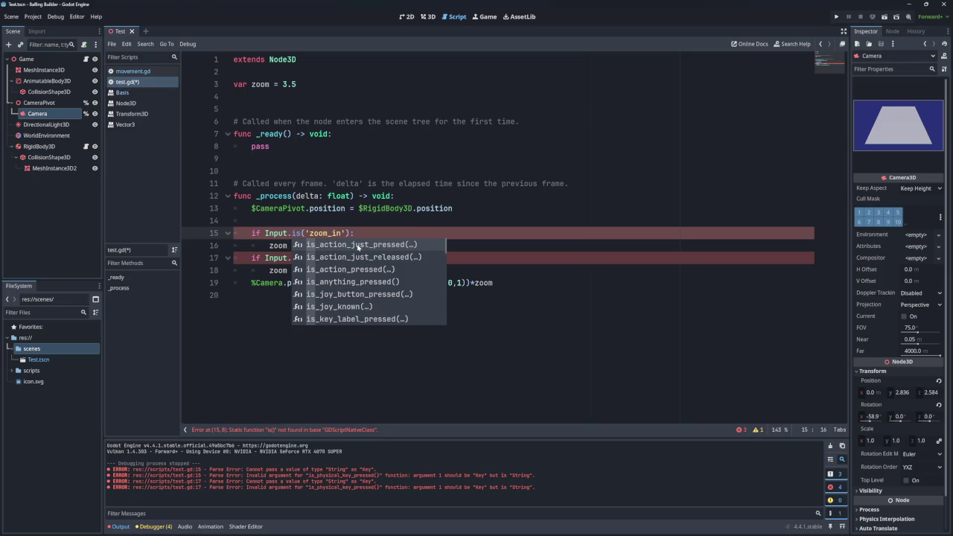
pyautogui.click(355, 269)
pyautogui.click(314, 226)
pyautogui.doubleClick(328, 233)
pyautogui.hotkey('ctrl', 'c')
pyautogui.click(329, 249)
pyautogui.doubleClick(330, 258)
pyautogui.hotkey('ctrl', 'v')
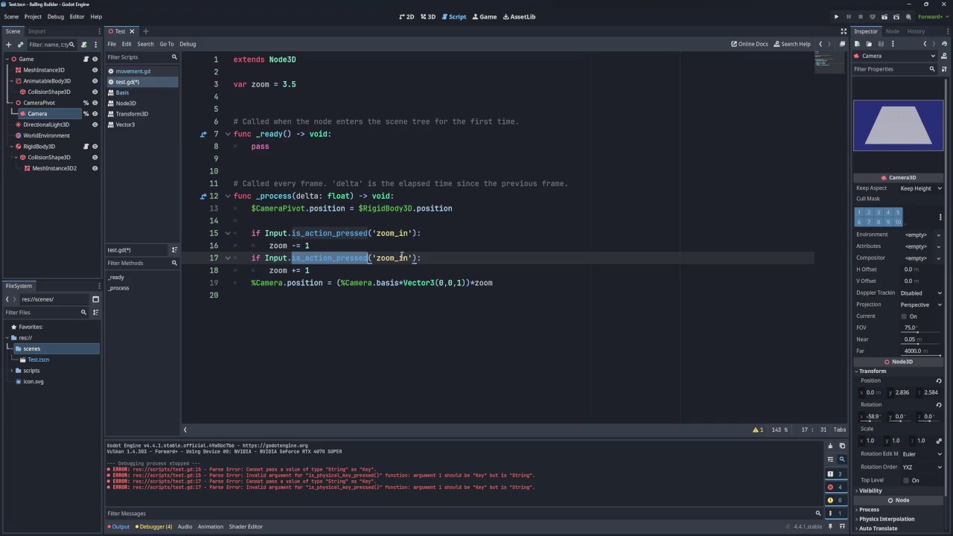
# Step: Change line 17's action to 'zoom_out', then test-run and close the game
pyautogui.press('Right')
pyautogui.press('Right')
pyautogui.press('Right')
pyautogui.press('Right')
pyautogui.press('BackSpace')
pyautogui.press('BackSpace')
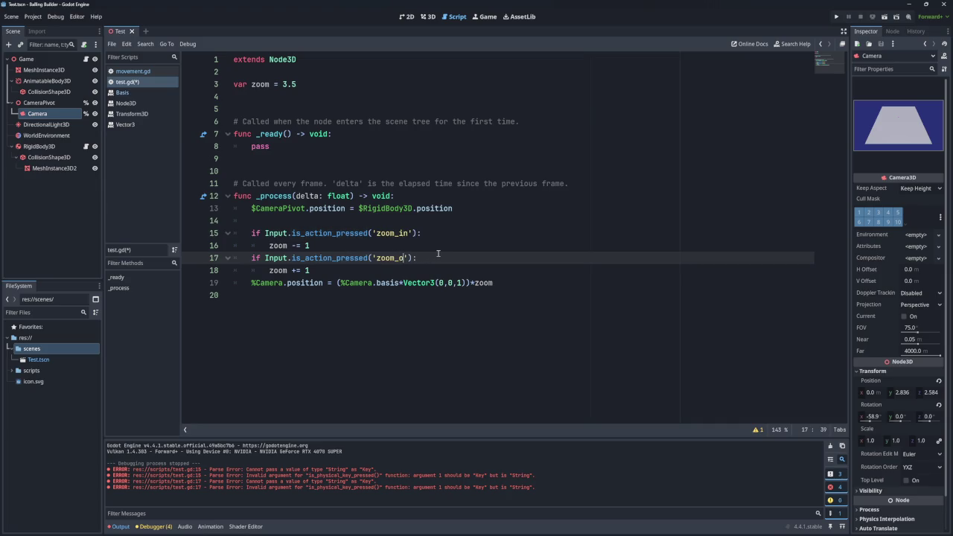
pyautogui.write('out')
pyautogui.click(836, 16)
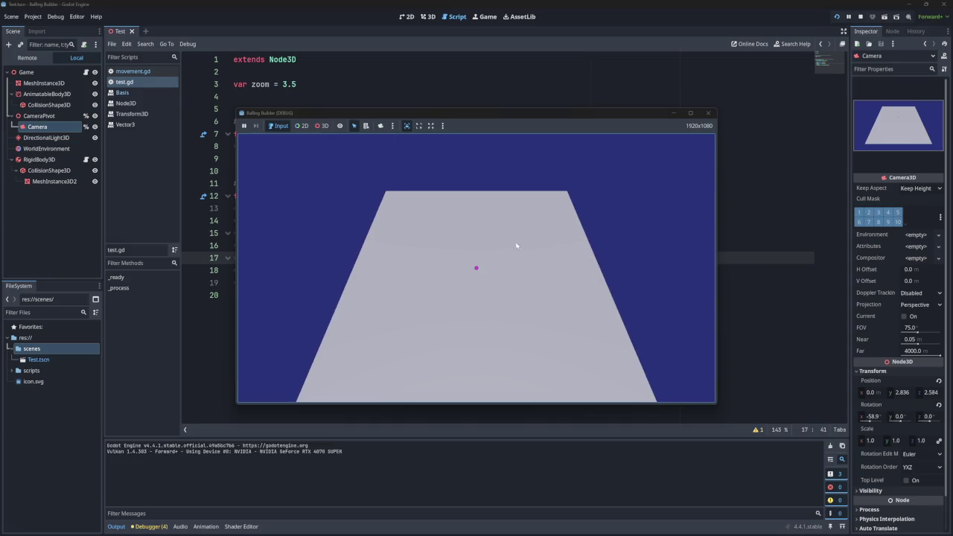
pyautogui.click(707, 112)
pyautogui.click(497, 283)
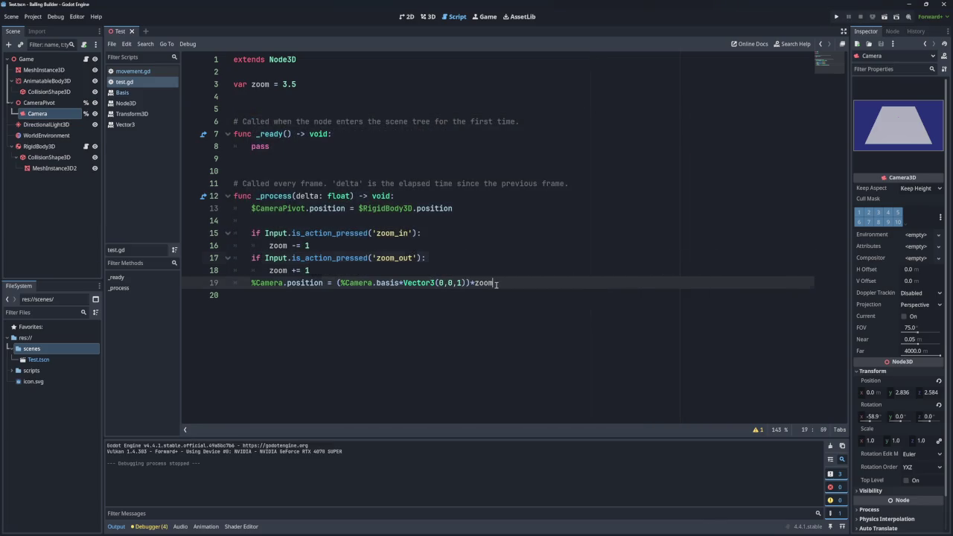
# Step: Add print(zoom) on a new line 20, then run the game to watch zoom stay at 3.5
pyautogui.press('Return')
pyautogui.write('print')
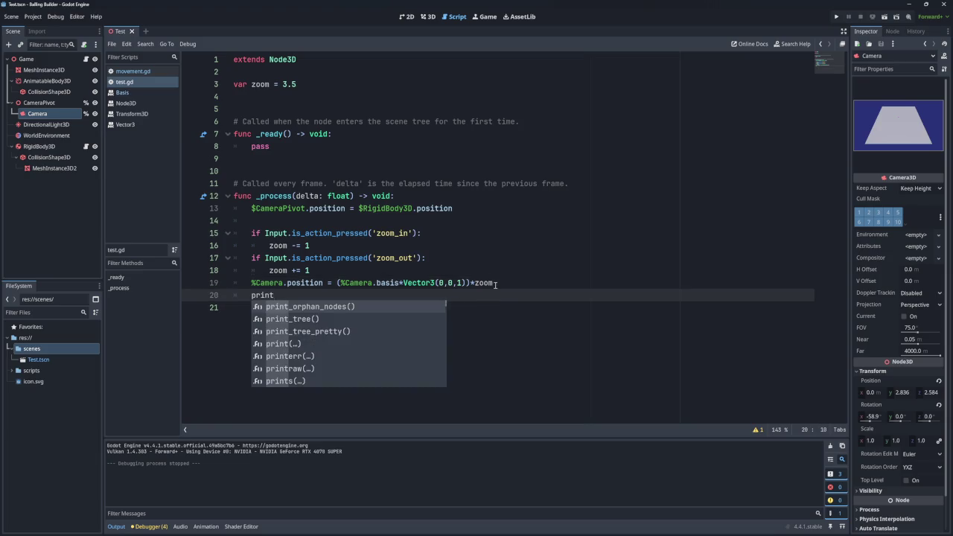
pyautogui.write('(')
pyautogui.click(491, 283)
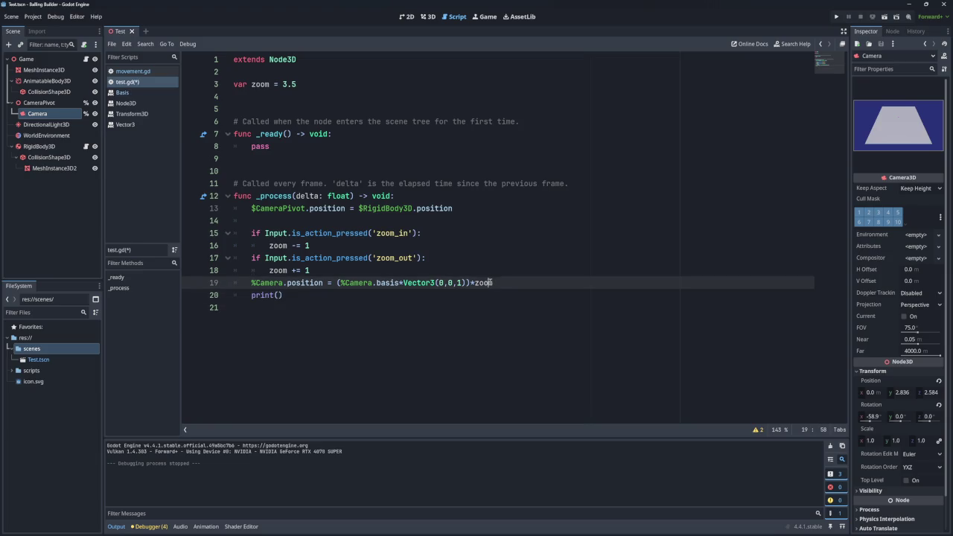
pyautogui.doubleClick(479, 283)
pyautogui.hotkey('ctrl', 'c')
pyautogui.click(278, 295)
pyautogui.hotkey('ctrl', 'v')
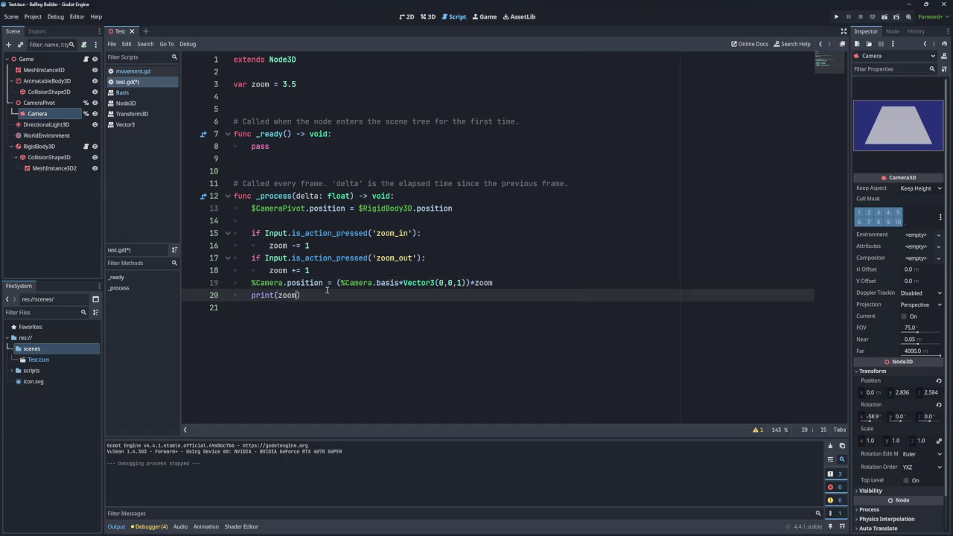
pyautogui.click(836, 16)
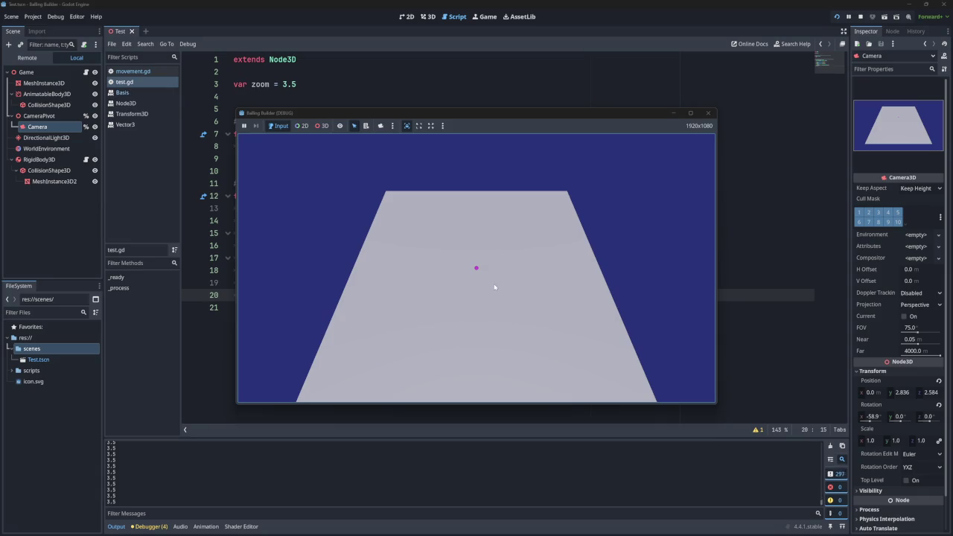
pyautogui.click(707, 112)
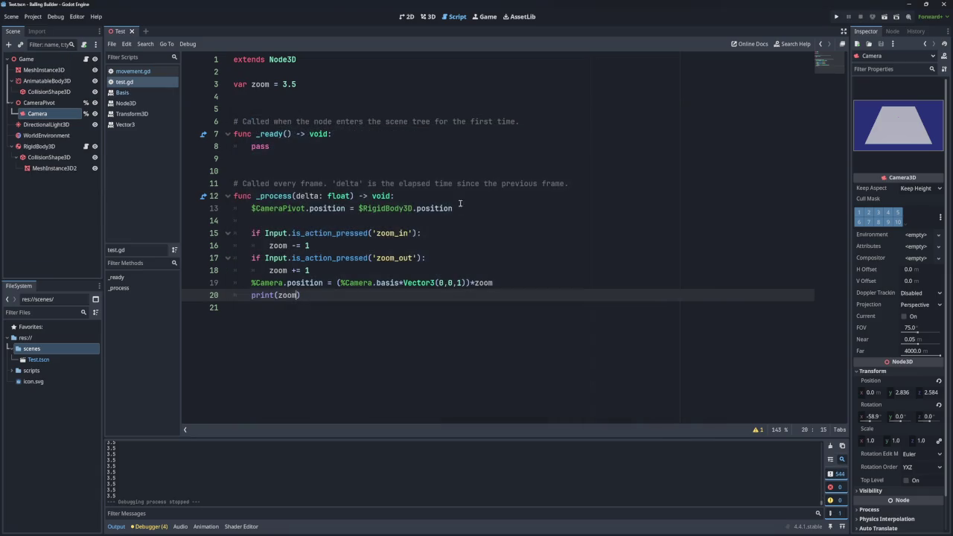
pyautogui.click(33, 17)
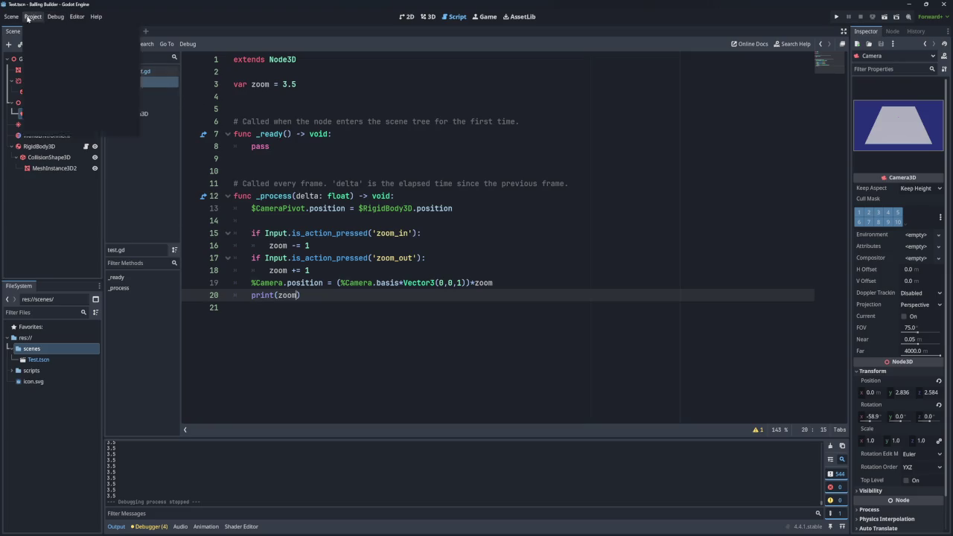
pyautogui.click(46, 29)
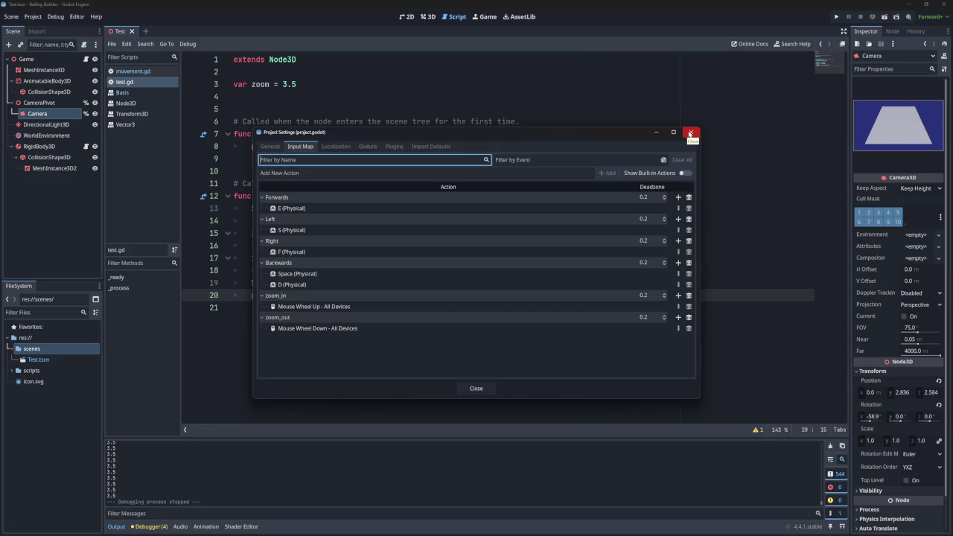
pyautogui.doubleClick(402, 300)
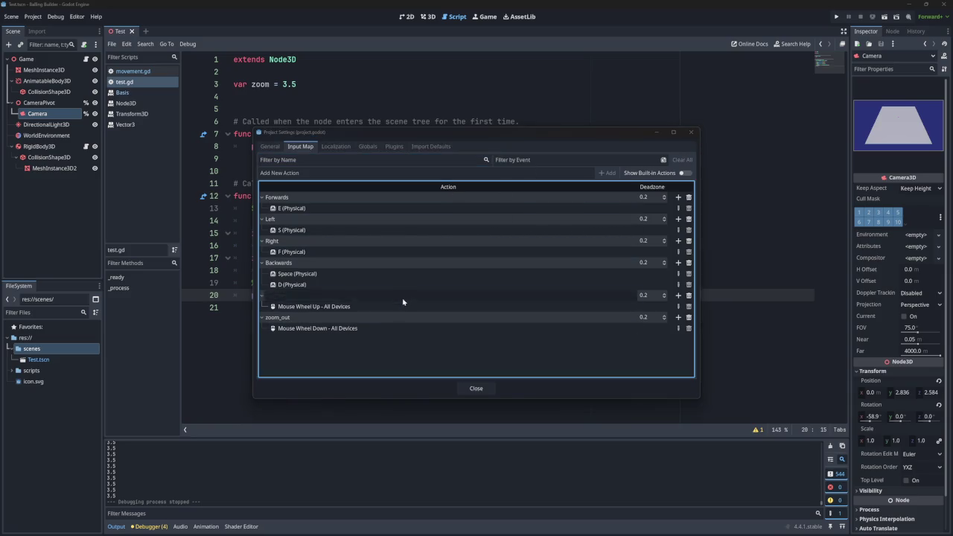
pyautogui.click(403, 306)
pyautogui.doubleClick(402, 309)
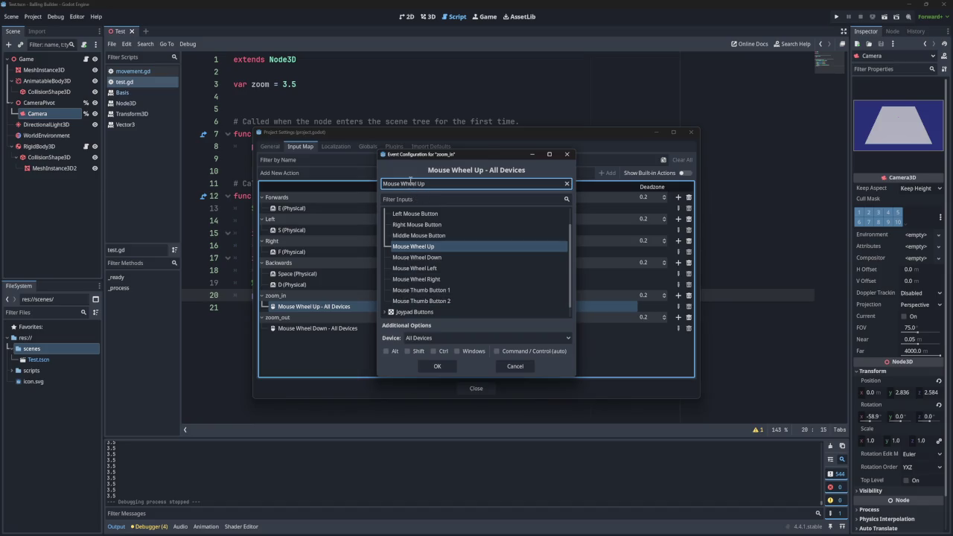
pyautogui.scroll(2, 450, 268)
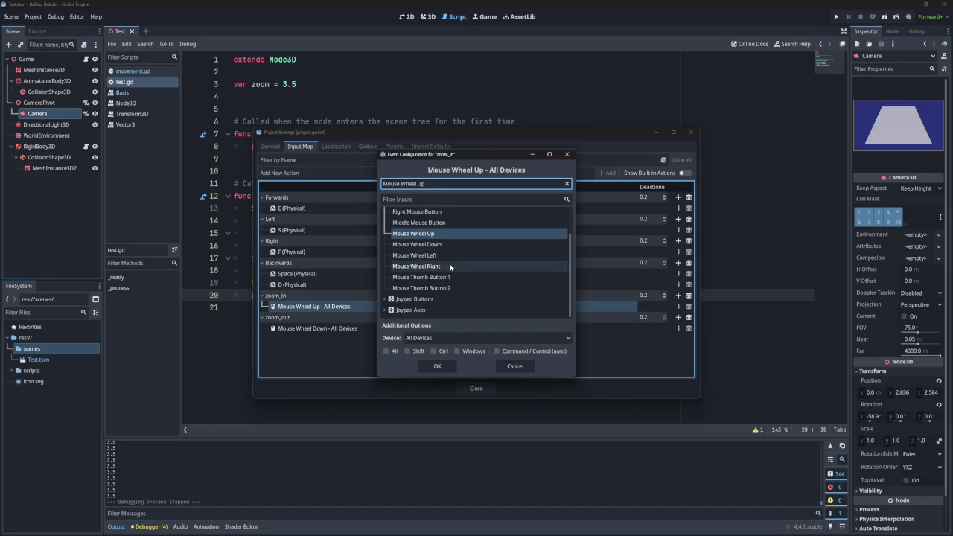
pyautogui.scroll(-1, 451, 268)
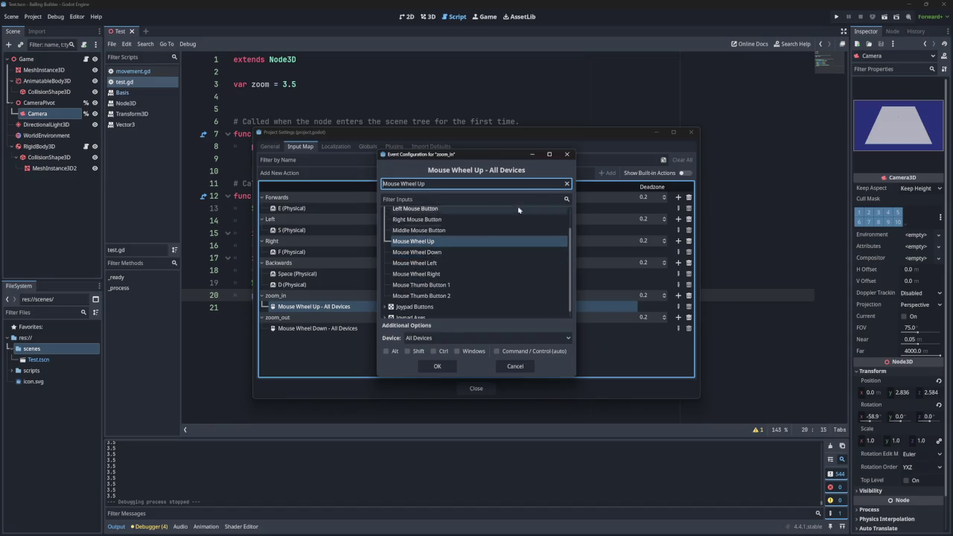
pyautogui.click(567, 154)
pyautogui.click(690, 131)
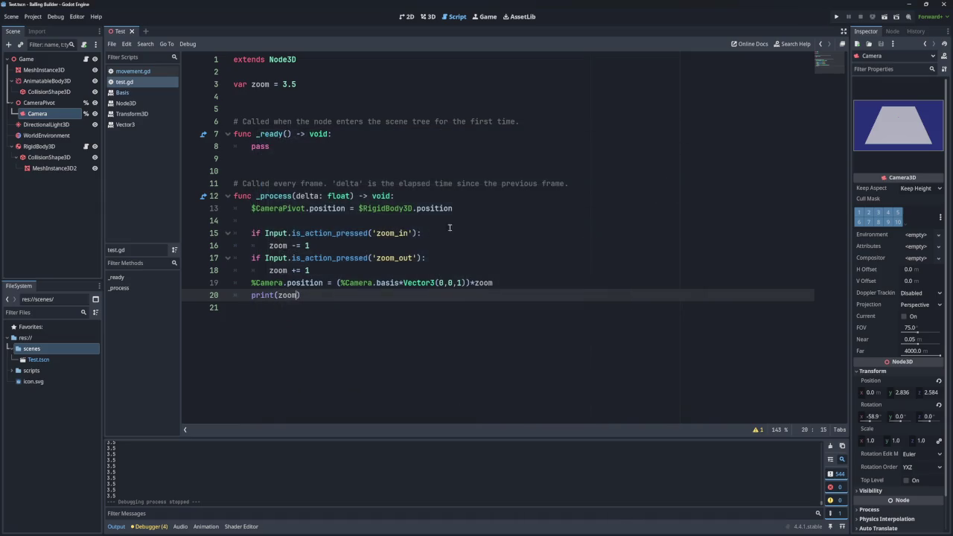
# Step: Select is_action_pressed on line 15 and briefly recheck the Input Map in Project Settings
pyautogui.doubleClick(328, 233)
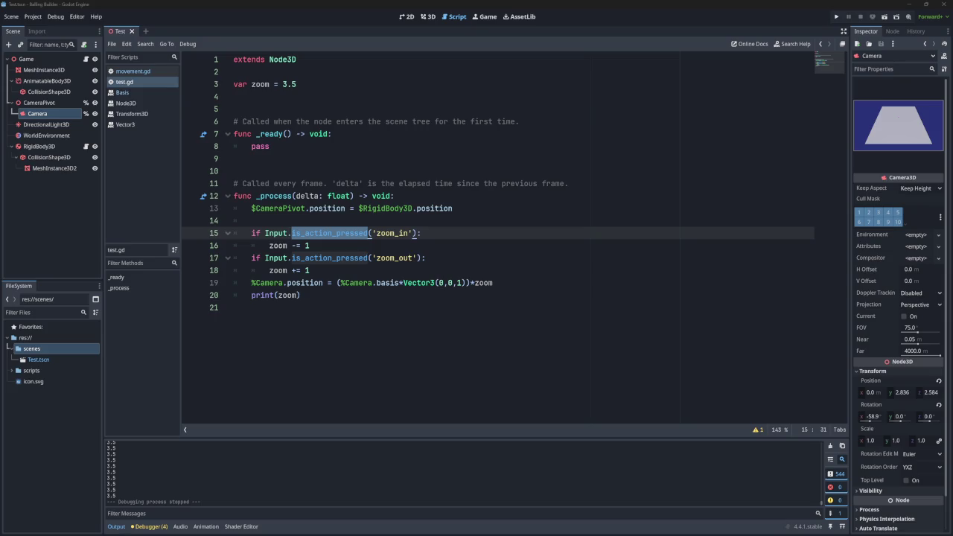
pyautogui.click(32, 16)
pyautogui.click(45, 27)
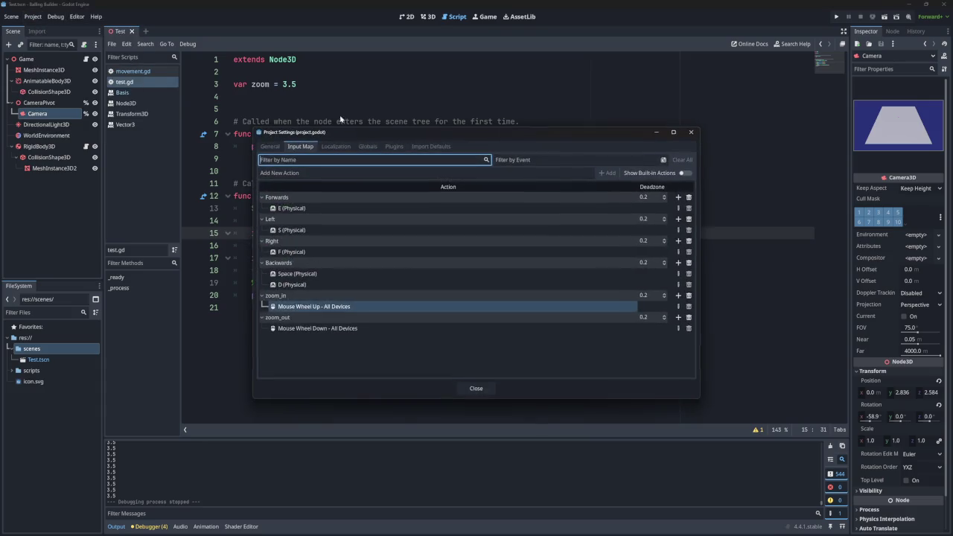
pyautogui.click(691, 132)
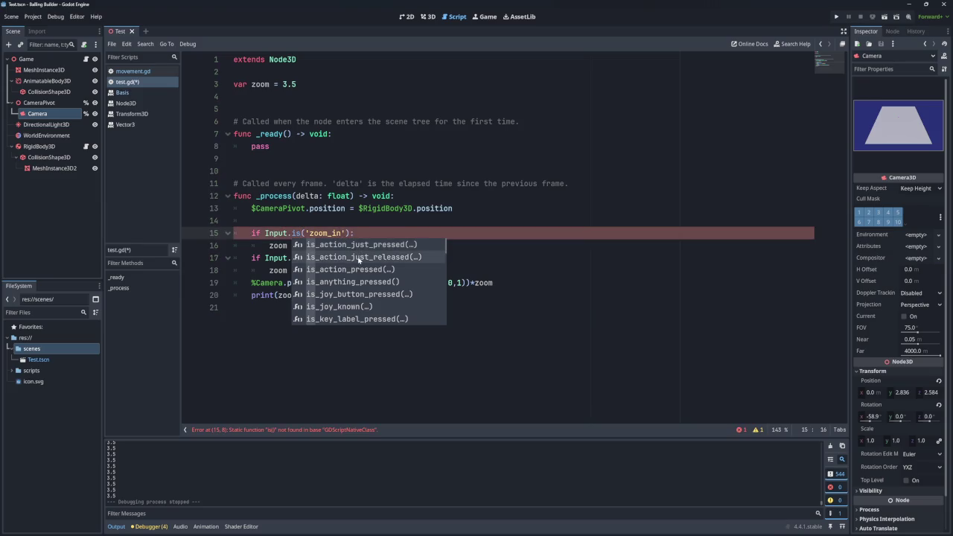
# Step: Use Input.is_action_just_released for both zoom checks and test scroll zooming in the game
pyautogui.click(359, 257)
pyautogui.doubleClick(334, 257)
pyautogui.hotkey('ctrl', 'v')
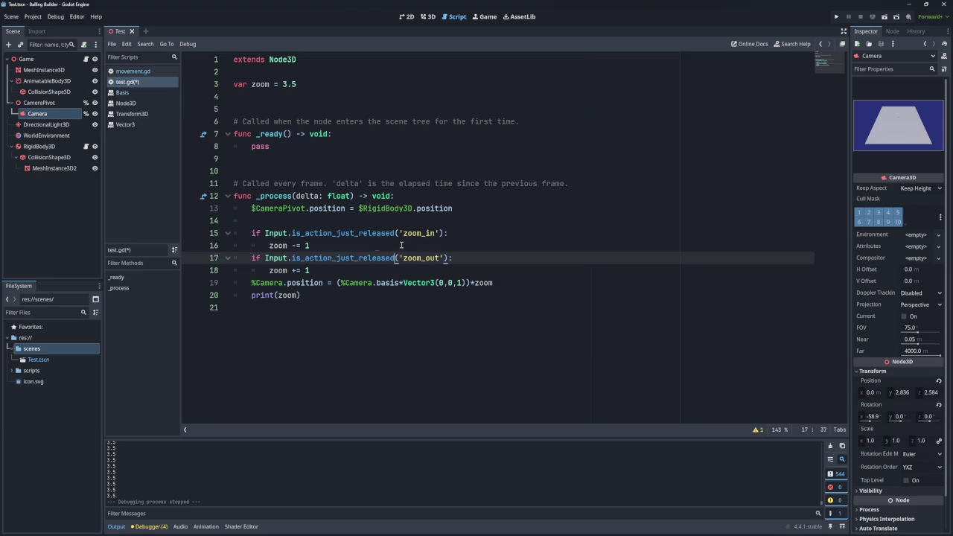
pyautogui.press('F5')
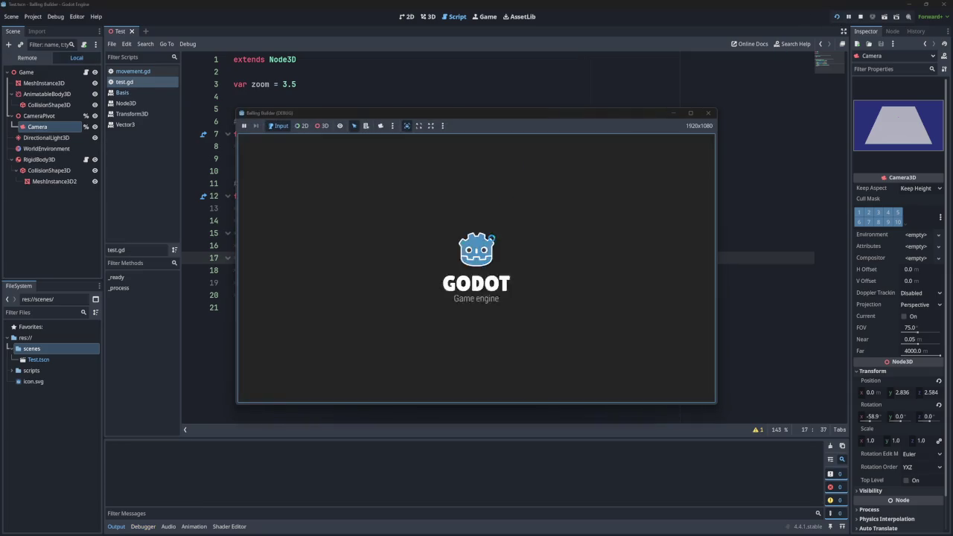
pyautogui.scroll(-2, 481, 250)
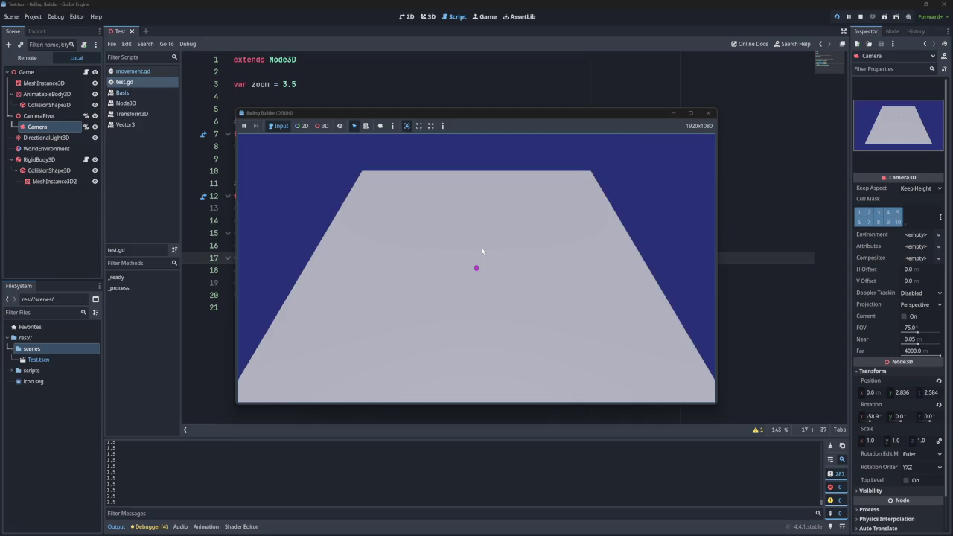
pyautogui.click(708, 112)
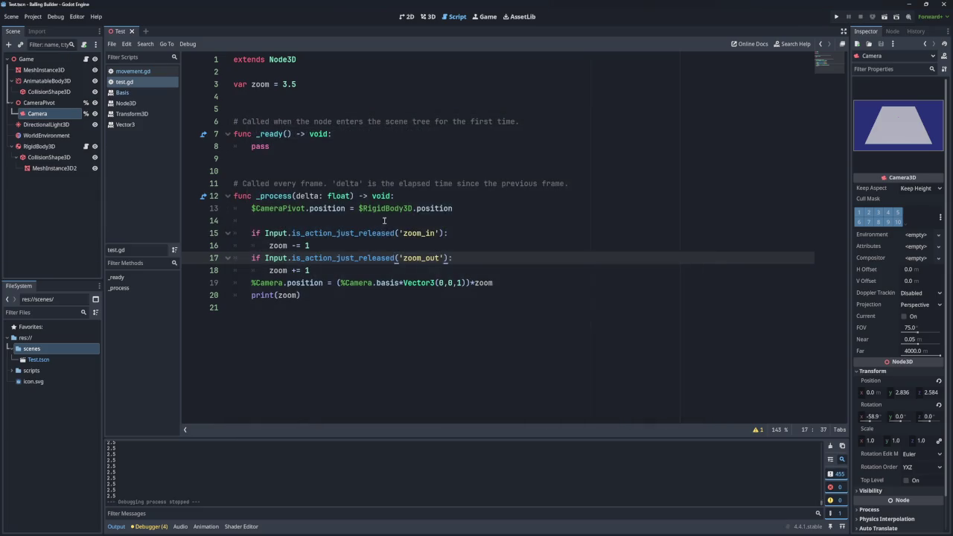
# Step: Set both zoom steps on lines 16 and 18 to 0.1
pyautogui.click(316, 246)
pyautogui.press('BackSpace')
pyautogui.write('0.1')
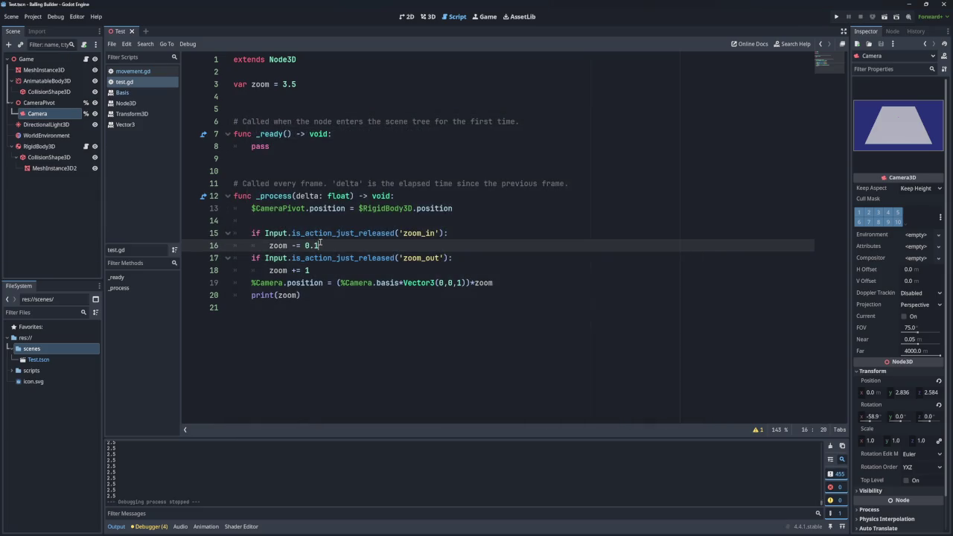
pyautogui.click(313, 270)
pyautogui.press('BackSpace')
pyautogui.write('0.')
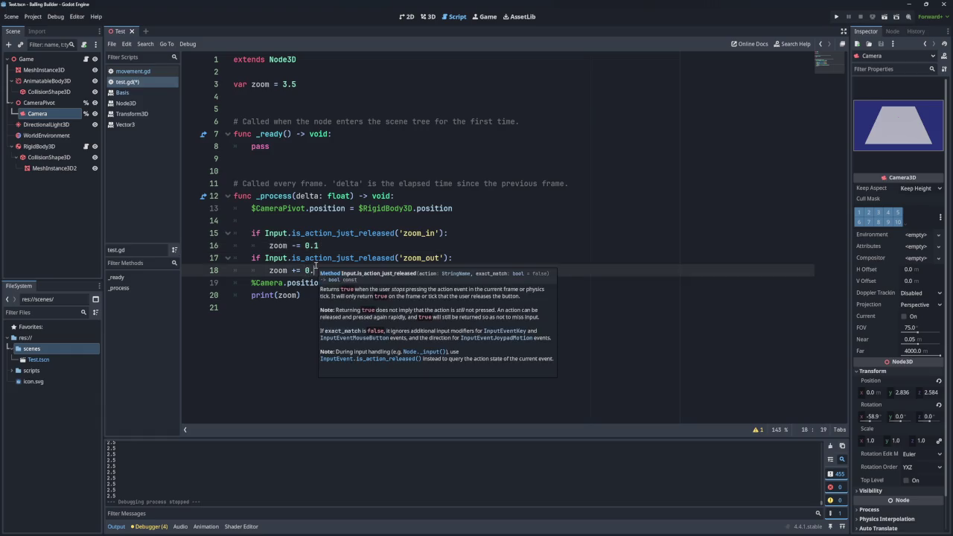
pyautogui.write('1')
# Step: Run the game and scroll the wheel up and down to test the 0.1 zoom steps
pyautogui.click(835, 19)
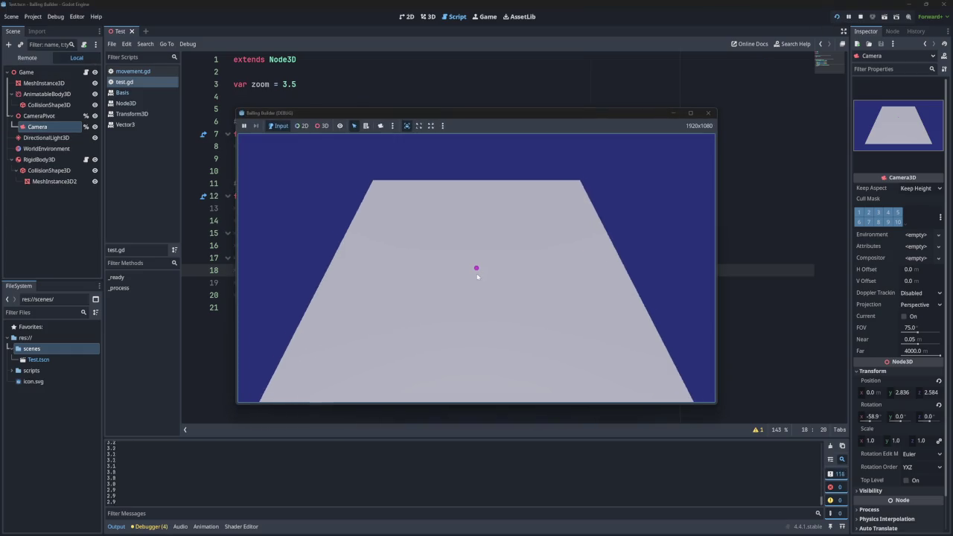
pyautogui.scroll(5, 477, 274)
pyautogui.scroll(-10, 476, 274)
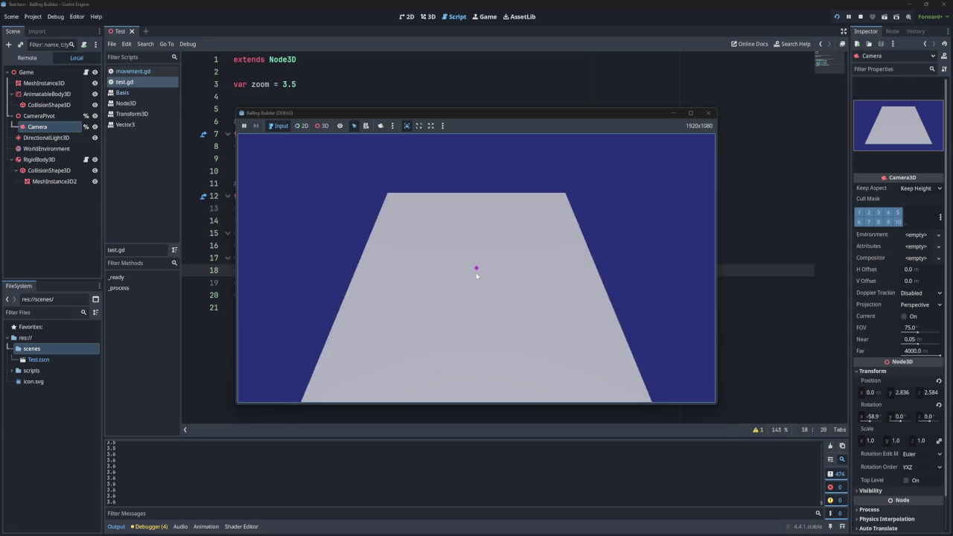
pyautogui.scroll(20, 476, 274)
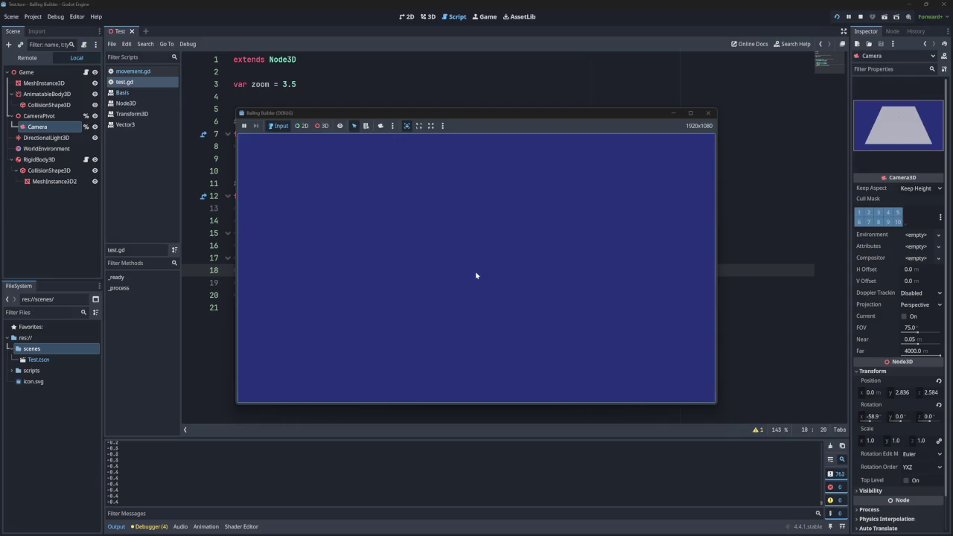
pyautogui.scroll(-4, 477, 276)
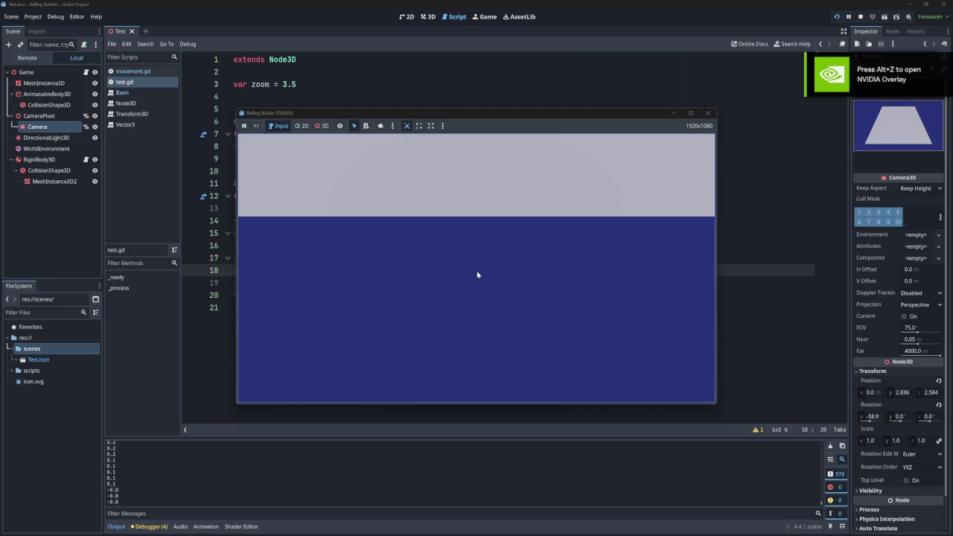
pyautogui.scroll(-4, 478, 275)
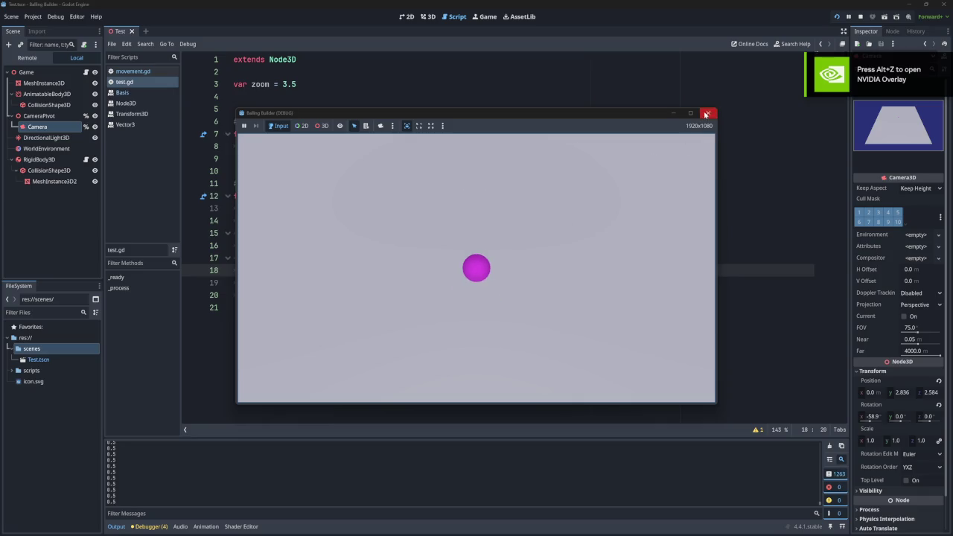
pyautogui.click(707, 113)
pyautogui.moveTo(408, 299); pyautogui.dragTo(513, 285)
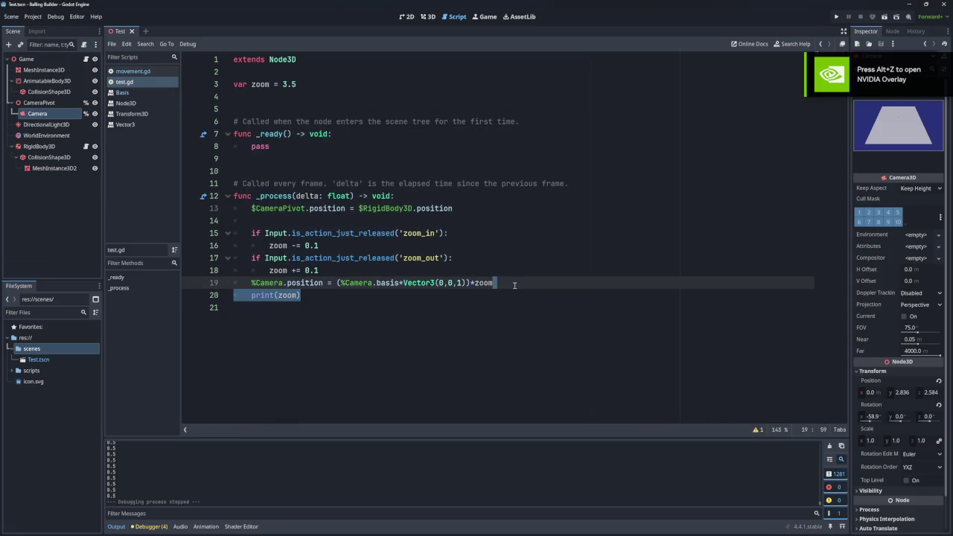
# Step: Delete the print(zoom) line from test.gd
pyautogui.press('BackSpace')
pyautogui.click(338, 244)
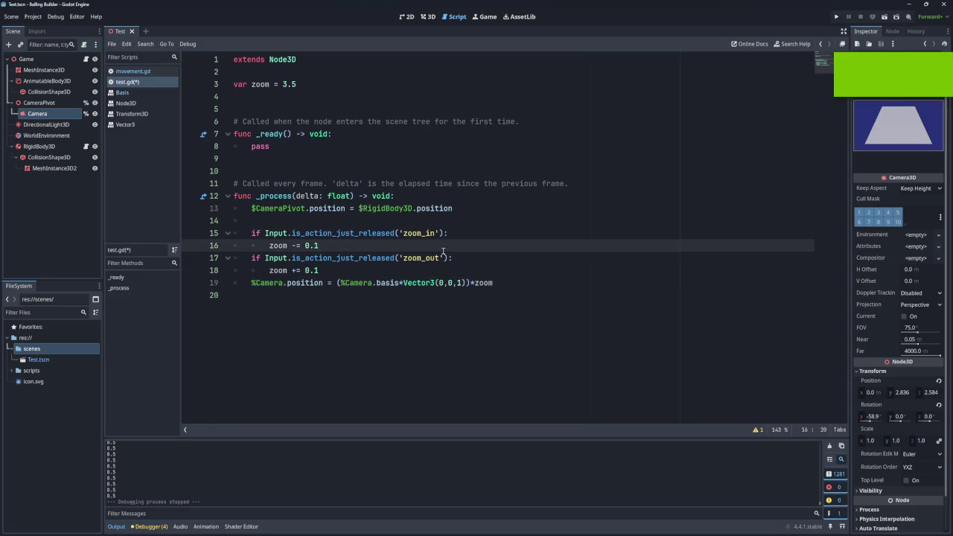
pyautogui.press('Return')
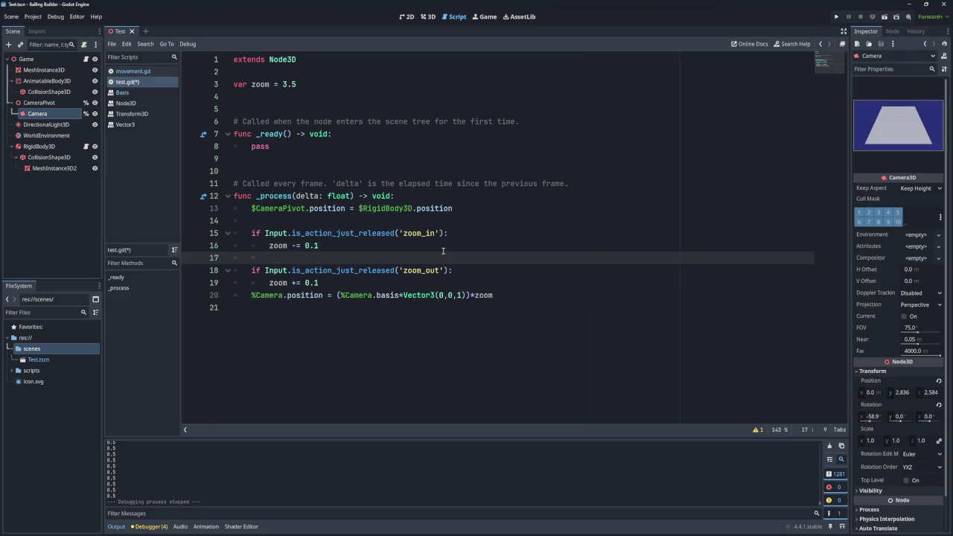
pyautogui.press('BackSpace')
pyautogui.press('BackSpace')
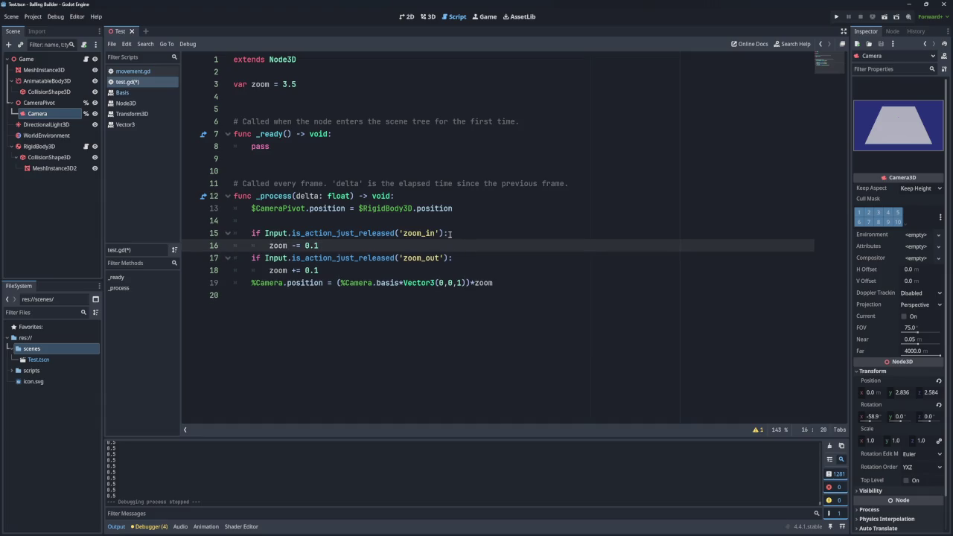
# Step: Append 'and zoom > 0.2' to the zoom_in condition on line 15
pyautogui.click(444, 233)
pyautogui.write('and zoom')
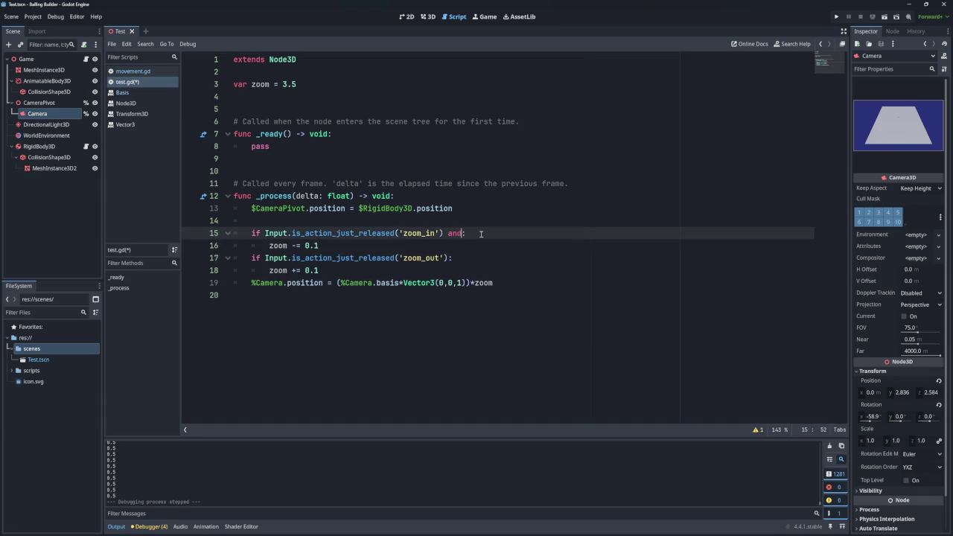
pyautogui.write(' >')
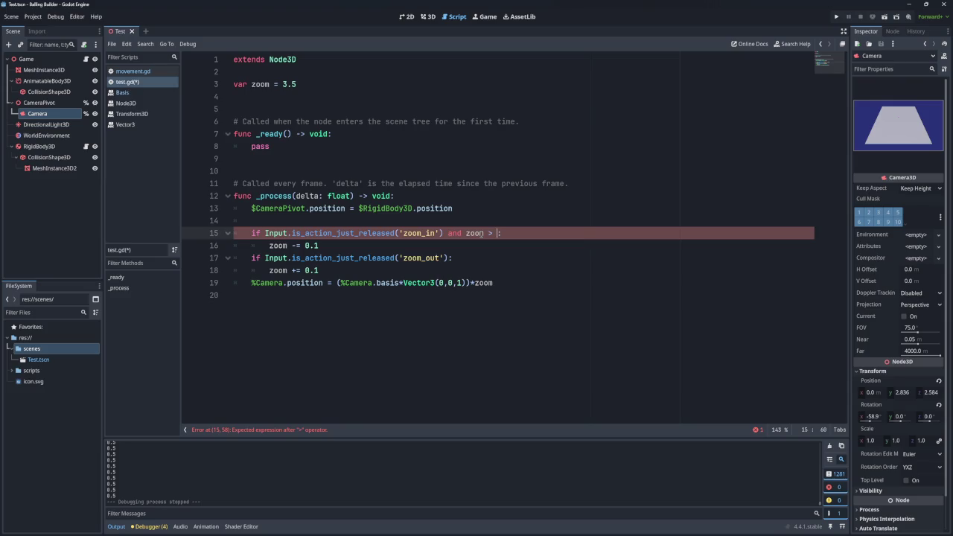
pyautogui.write(' 5')
pyautogui.press('BackSpace')
pyautogui.write('0.2')
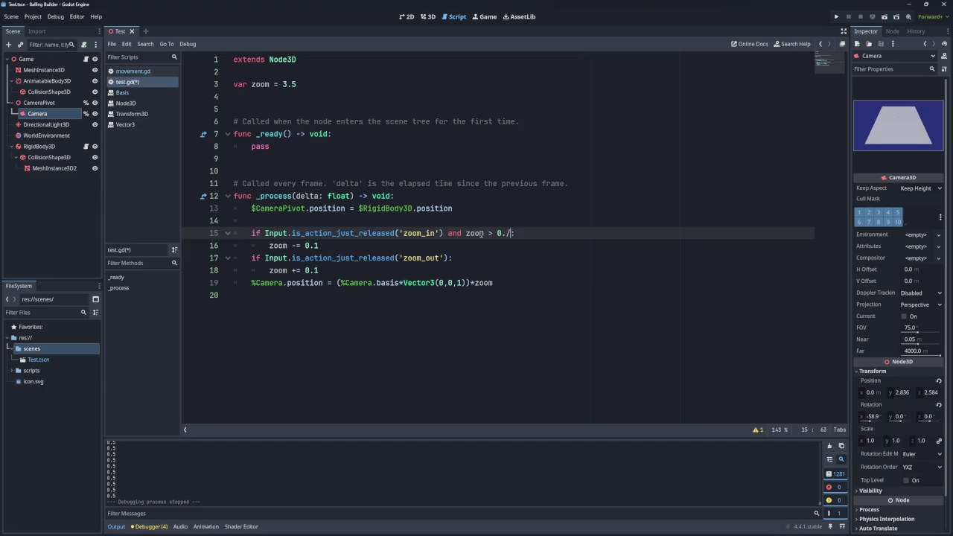
pyautogui.moveTo(511, 233)
pyautogui.mouseDown()
pyautogui.moveTo(448, 233)
pyautogui.moveTo(512, 233)
pyautogui.mouseUp()
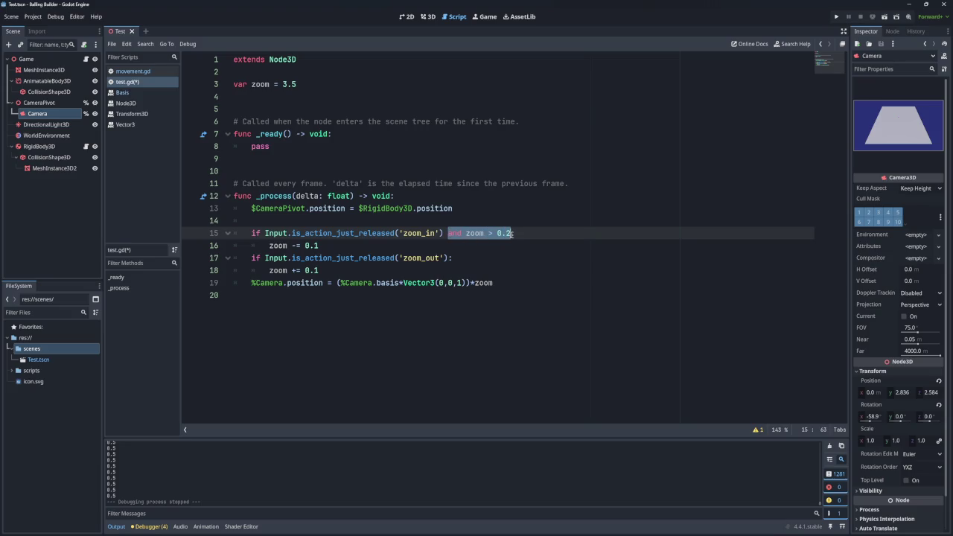
pyautogui.hotkey('ctrl', 'c')
# Step: Add 'and zoom < 3' to the zoom_out condition on line 17, then run with F5
pyautogui.click(451, 258)
pyautogui.hotkey('ctrl', 'v')
pyautogui.click(501, 257)
pyautogui.press('Left')
pyautogui.press('BackSpace')
pyautogui.write('<')
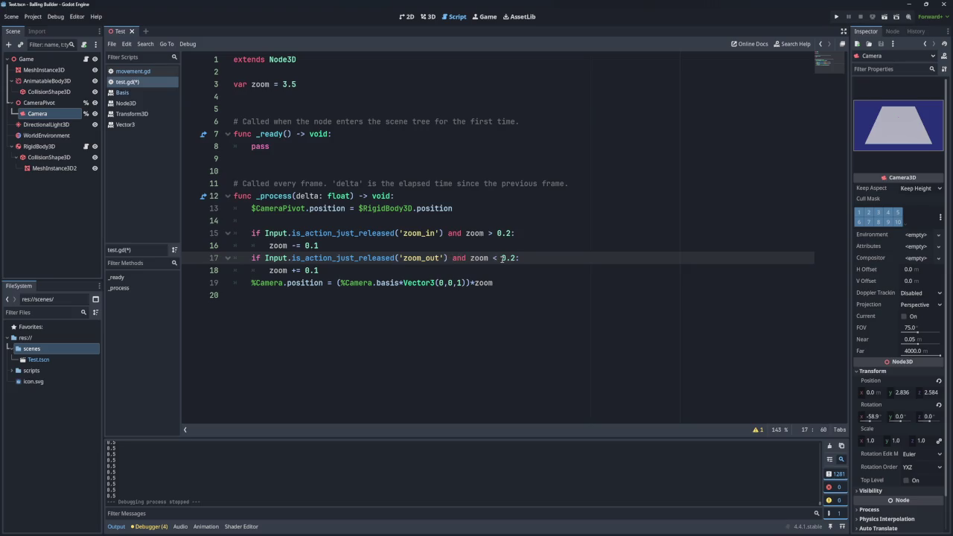
pyautogui.click(516, 257)
pyautogui.press('BackSpace')
pyautogui.press('BackSpace')
pyautogui.press('BackSpace')
pyautogui.write('3')
pyautogui.press('F5')
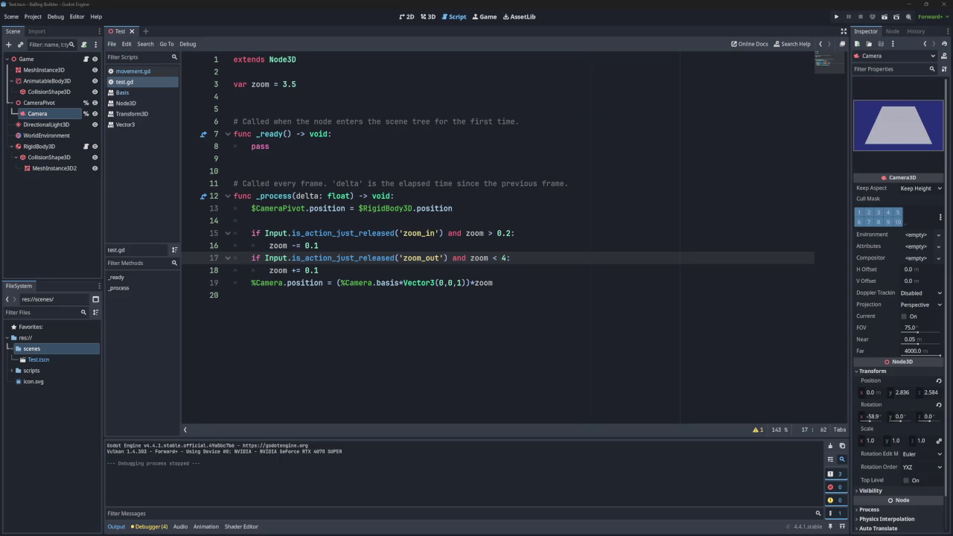
# Step: Place the caret at the end of the camera position line on line 19
pyautogui.click(515, 282)
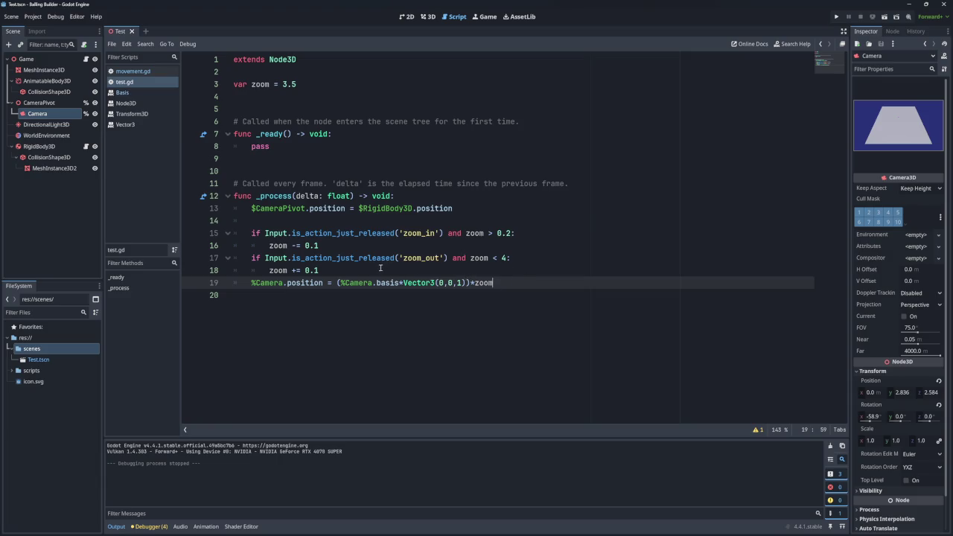
# Step: Remove the extra parentheses so line 19 reads %Camera.basis*Vector3(0,0,1)*zoom
pyautogui.click(468, 282)
pyautogui.press('BackSpace')
pyautogui.click(340, 283)
pyautogui.press('BackSpace')
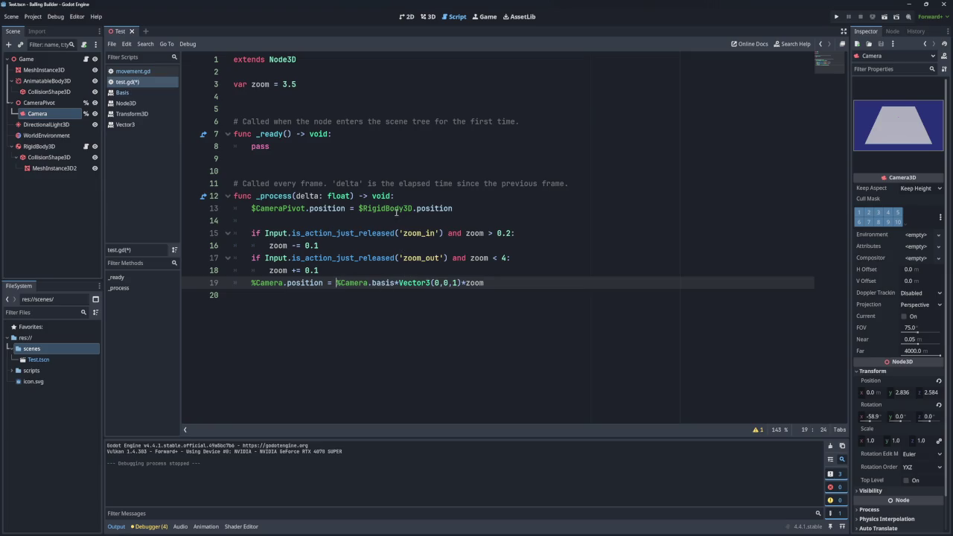
pyautogui.moveTo(252, 208); pyautogui.dragTo(346, 209)
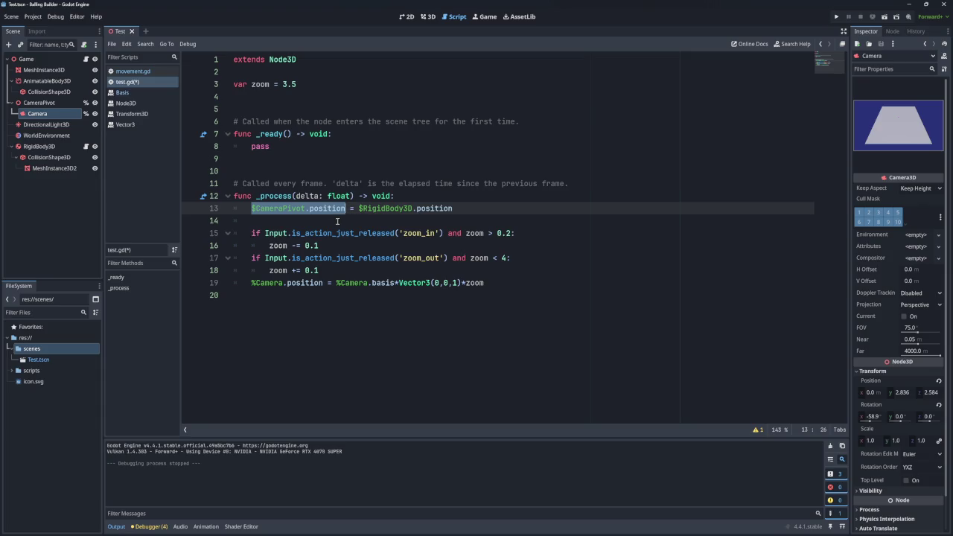
pyautogui.click(470, 209)
# Step: Add a $CameraPivot.rotate_x() call on line 14 and run the game, which errors expecting 1 argument
pyautogui.press('Return')
pyautogui.hotkey('ctrl', 'v')
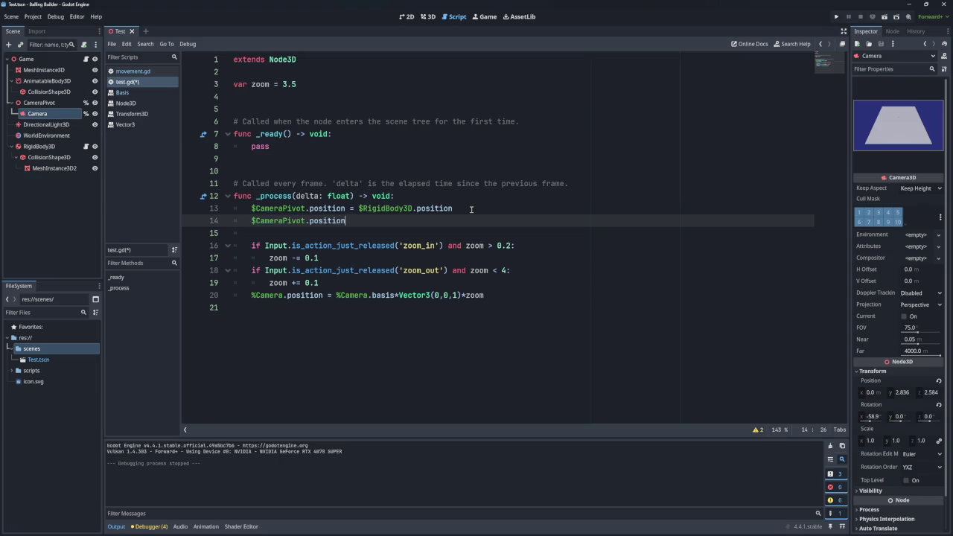
pyautogui.press('BackSpace')
pyautogui.press('BackSpace')
pyautogui.press('BackSpace')
pyautogui.write('r')
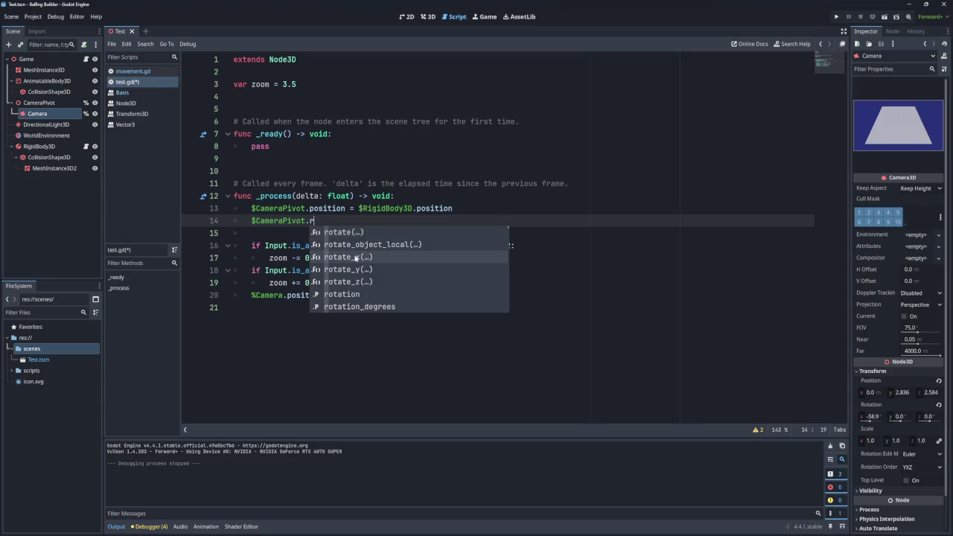
pyautogui.click(355, 257)
pyautogui.moveTo(332, 221)
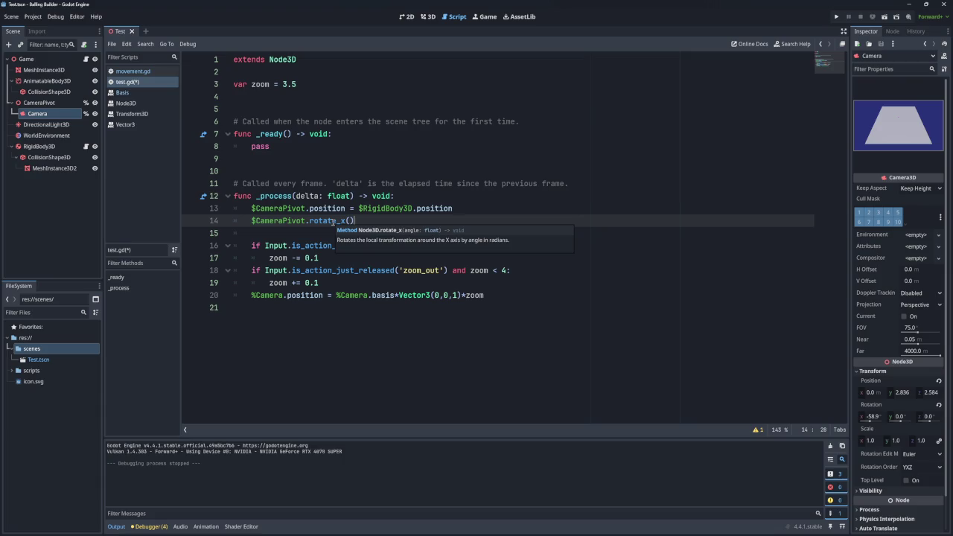
pyautogui.press('F5')
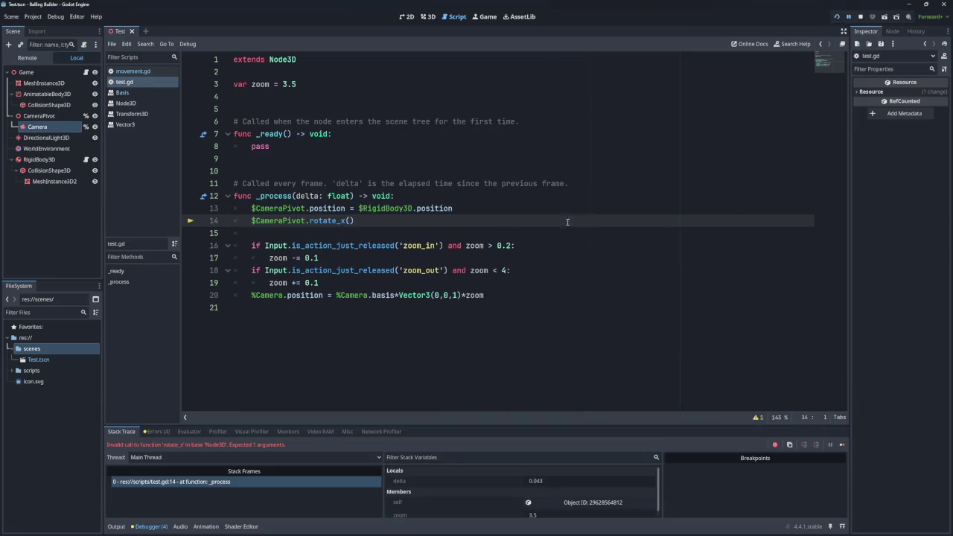
# Step: Comment out the rotate_x line with Ctrl+K, then run the game and close it
pyautogui.click(358, 223)
pyautogui.hotkey('ctrl', 'k')
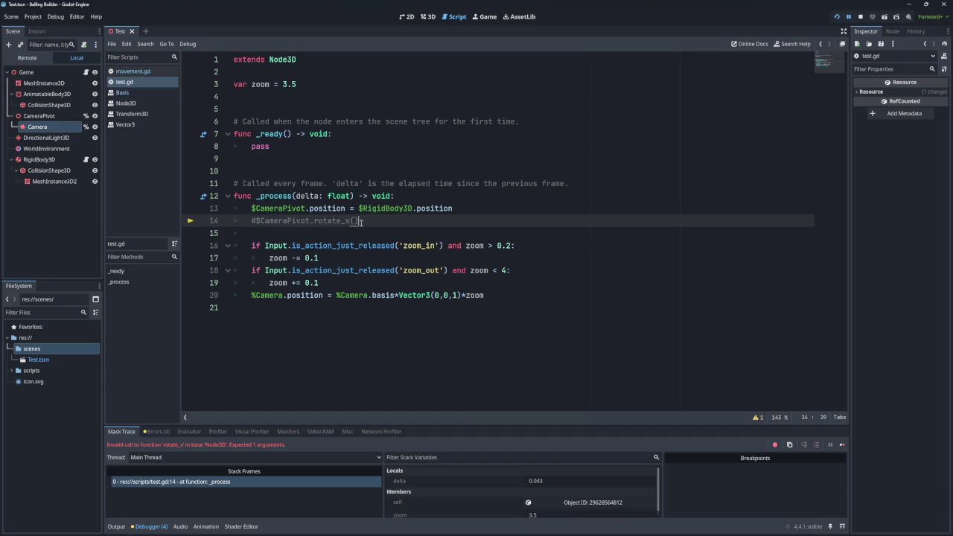
pyautogui.click(836, 17)
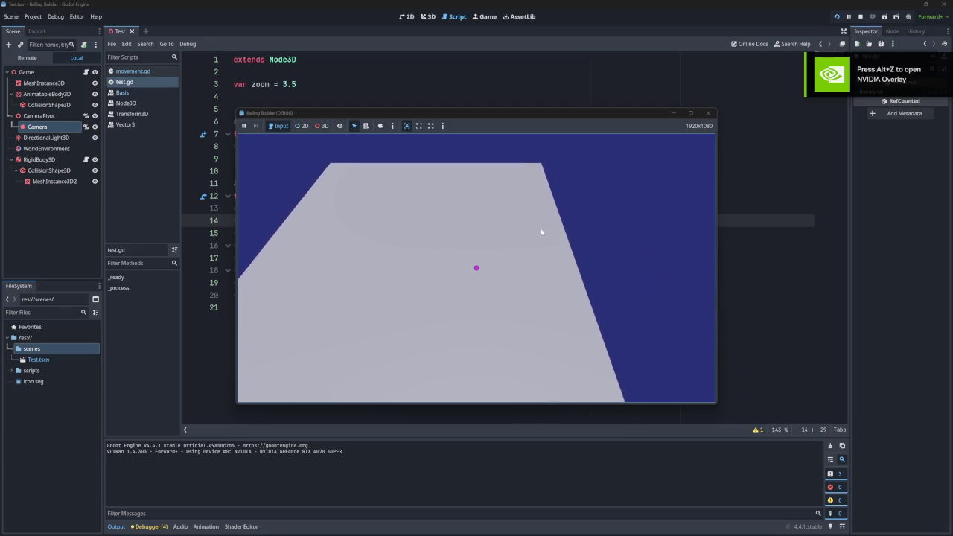
pyautogui.click(707, 113)
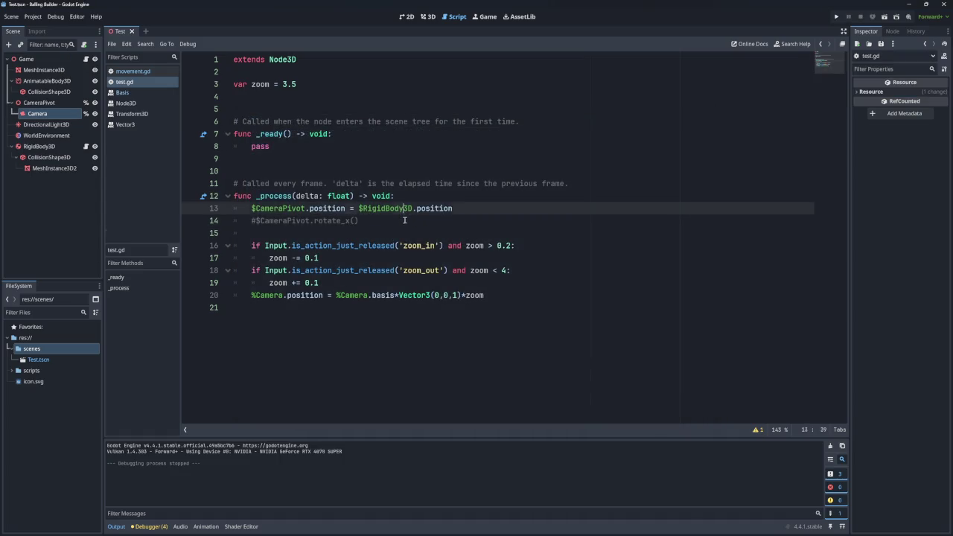
# Step: Uncomment the rotate_x call on line 14 and copy it
pyautogui.hotkey('ctrl', 'k')
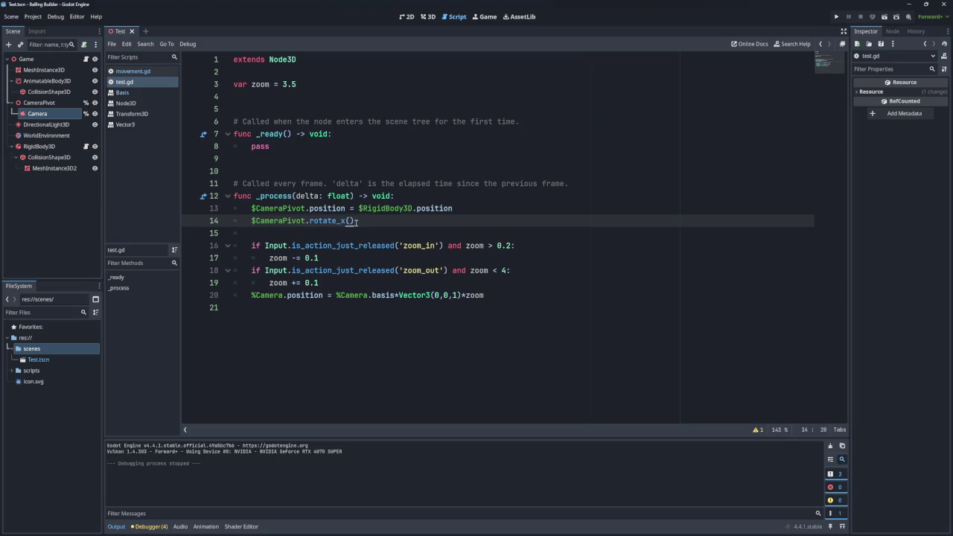
pyautogui.moveTo(341, 222)
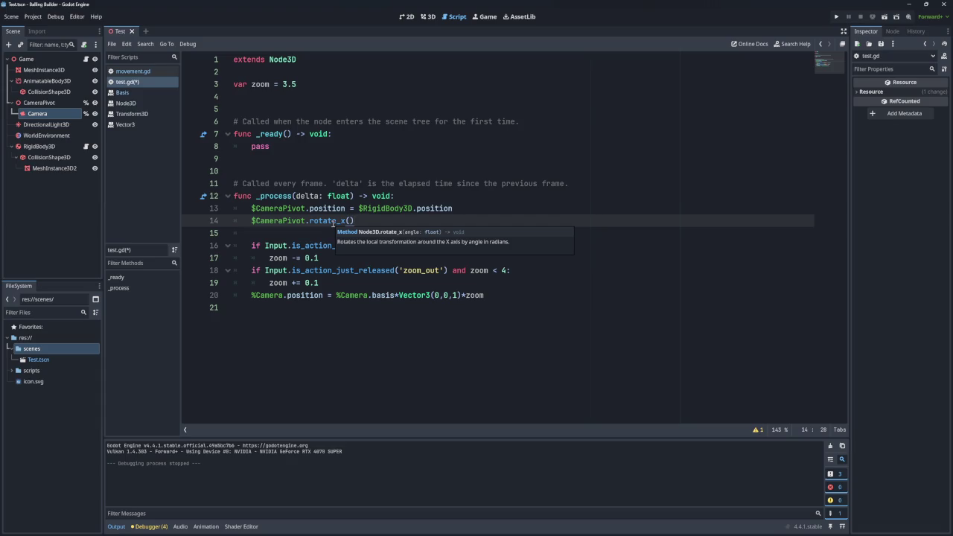
pyautogui.moveTo(356, 221); pyautogui.dragTo(252, 221)
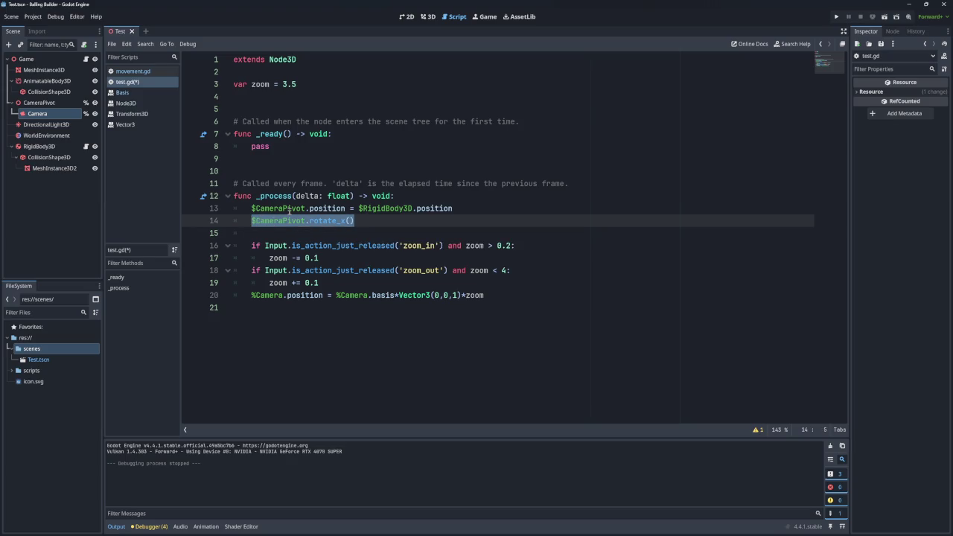
pyautogui.hotkey('ctrl', 'c')
# Step: Add a $CameraPivot.rotate_z() call on line 15 beneath the rotate_x call
pyautogui.click(367, 221)
pyautogui.press('Return')
pyautogui.hotkey('ctrl', 'v')
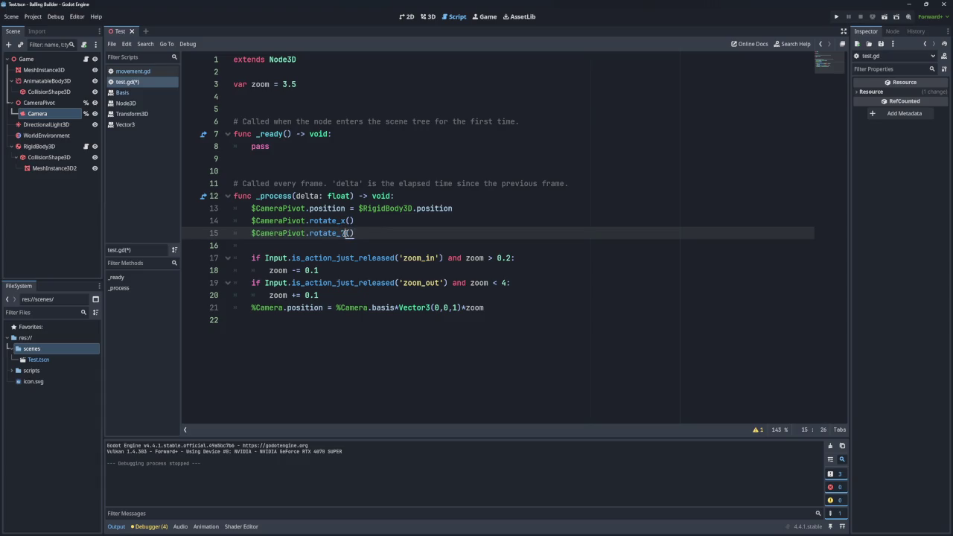
pyautogui.press('BackSpace')
pyautogui.write('z')
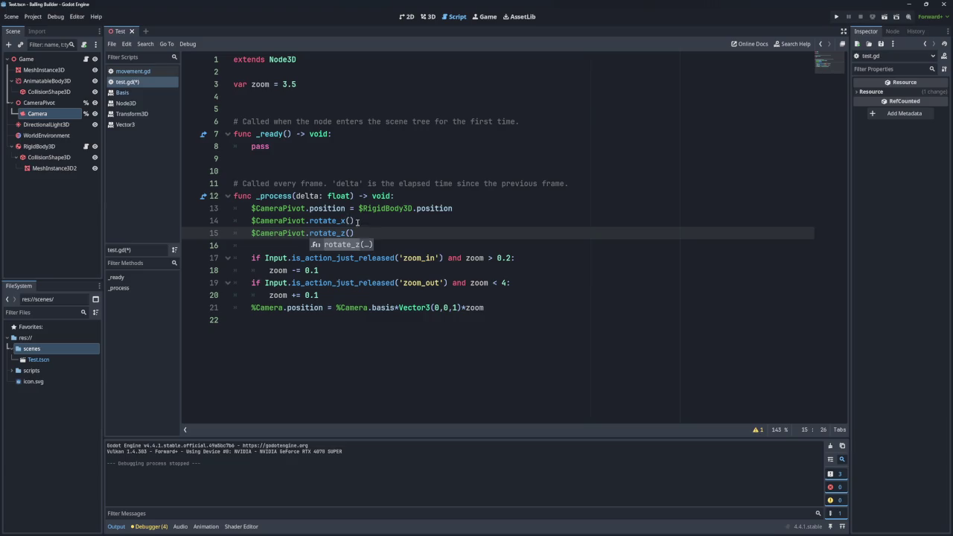
pyautogui.click(359, 221)
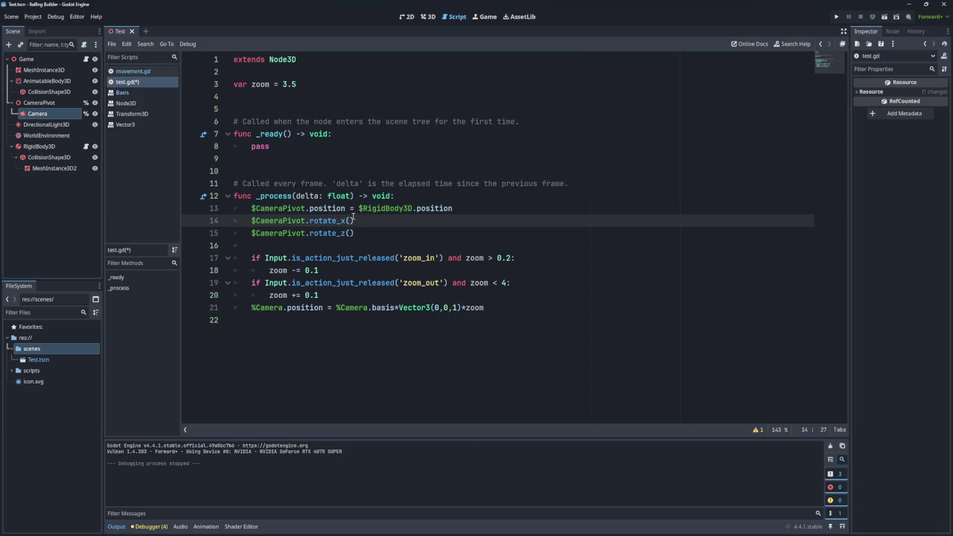
pyautogui.click(364, 221)
pyautogui.moveTo(368, 233); pyautogui.dragTo(484, 214)
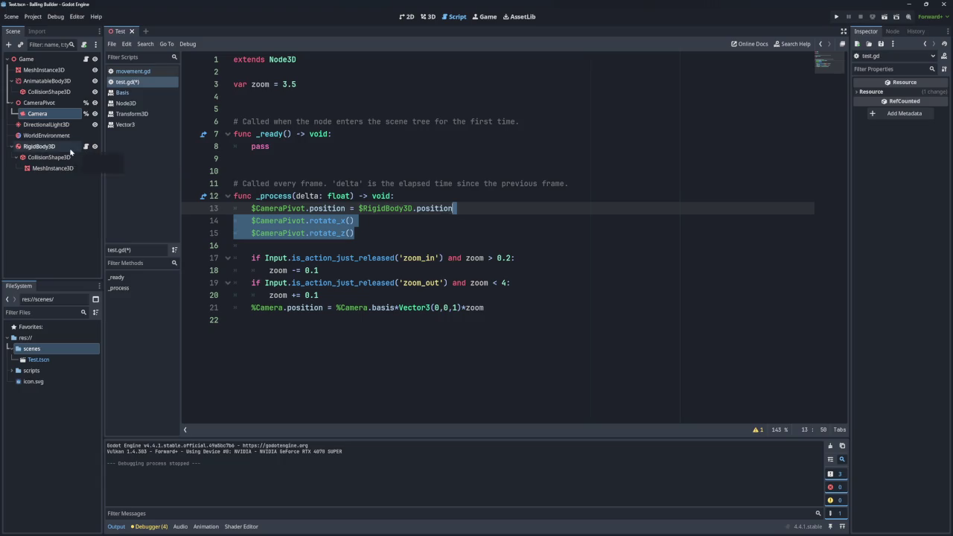
# Step: Set RigidBody3D to Access as Unique Name, then open its movement.gd script
pyautogui.click(70, 151)
pyautogui.click(55, 147)
pyautogui.keyDown('shift'); pyautogui.click(313, 170); pyautogui.keyUp('shift')
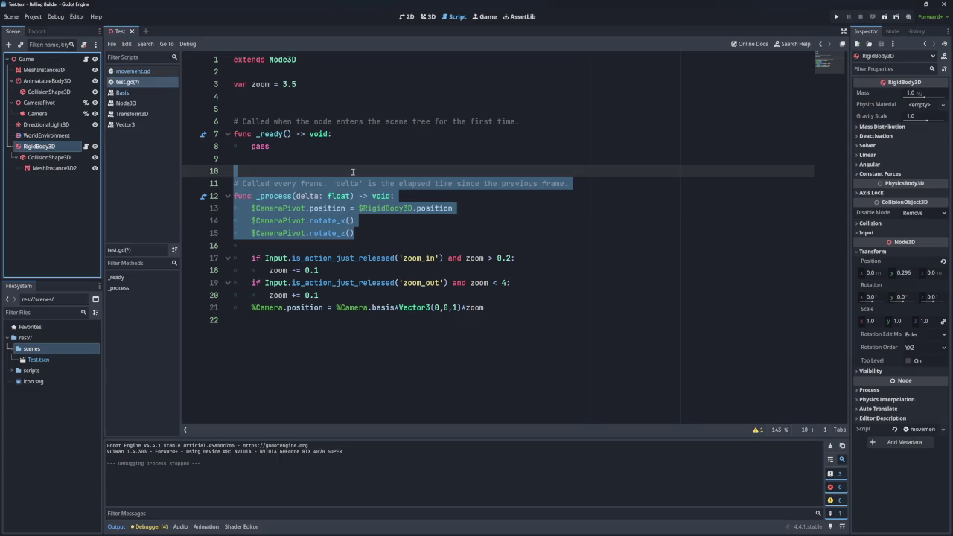
pyautogui.click(359, 208)
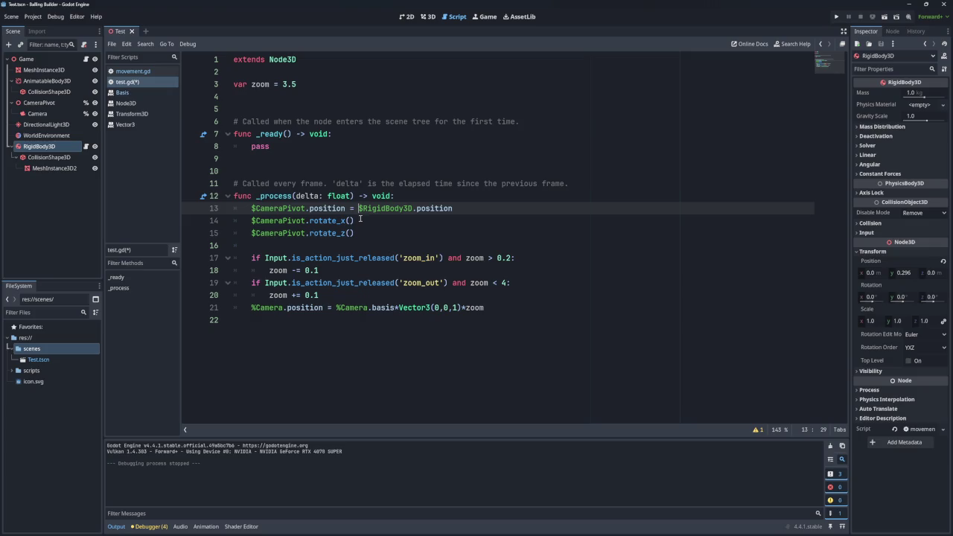
pyautogui.rightClick(39, 146)
pyautogui.rightClick(39, 146)
pyautogui.rightClick(43, 146)
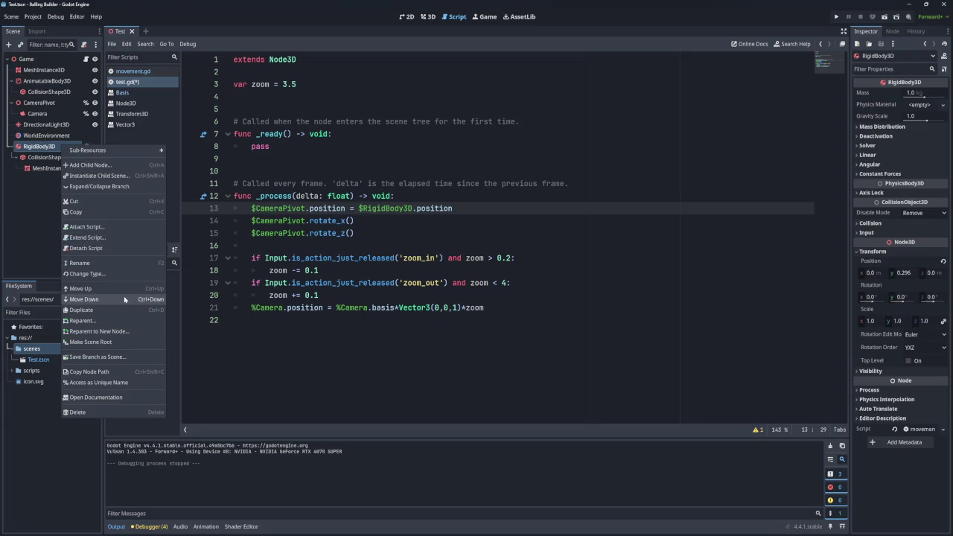
pyautogui.click(104, 382)
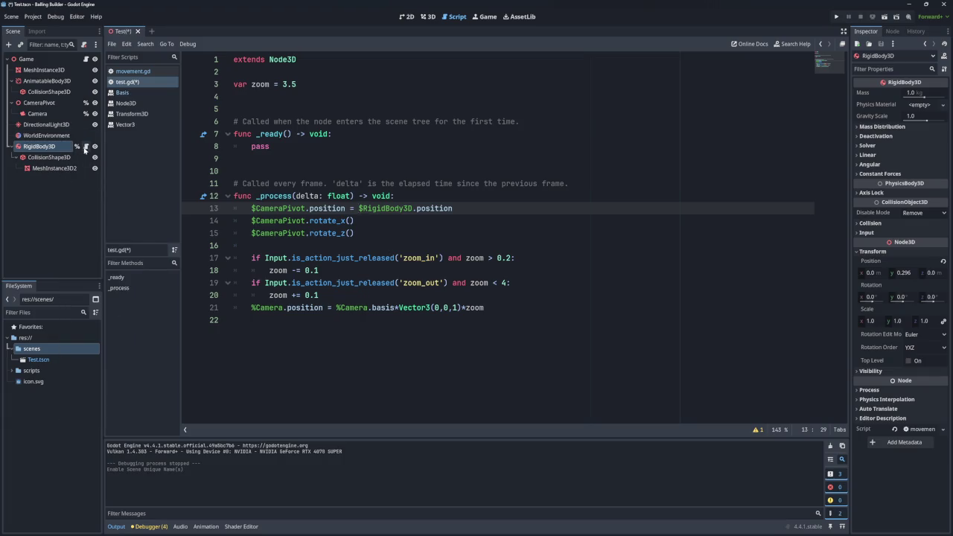
pyautogui.click(85, 147)
pyautogui.scroll(10, 355, 170)
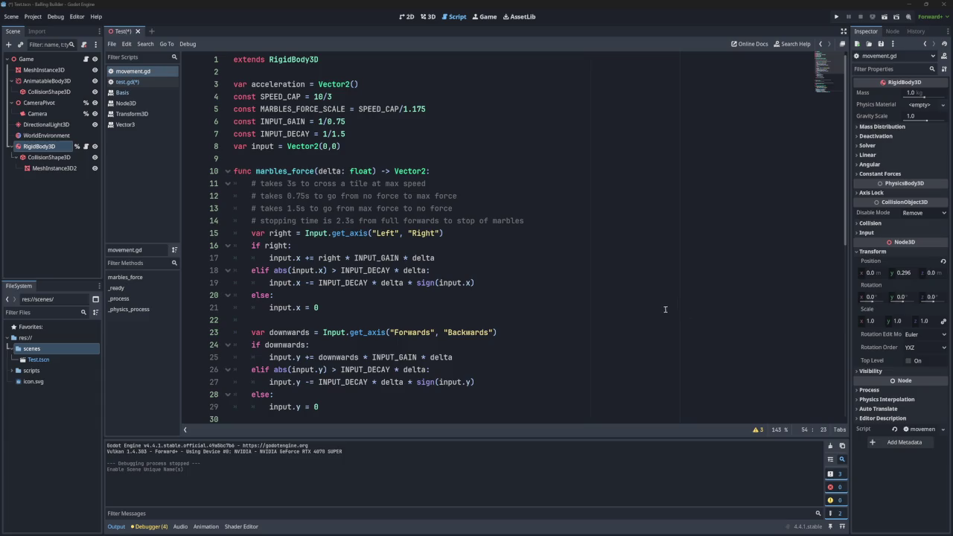
# Step: Review movement.gd's acceleration variable and return to test.gd
pyautogui.scroll(-4, 308, 237)
pyautogui.scroll(-2, 308, 237)
pyautogui.scroll(6, 216, 106)
pyautogui.click(160, 82)
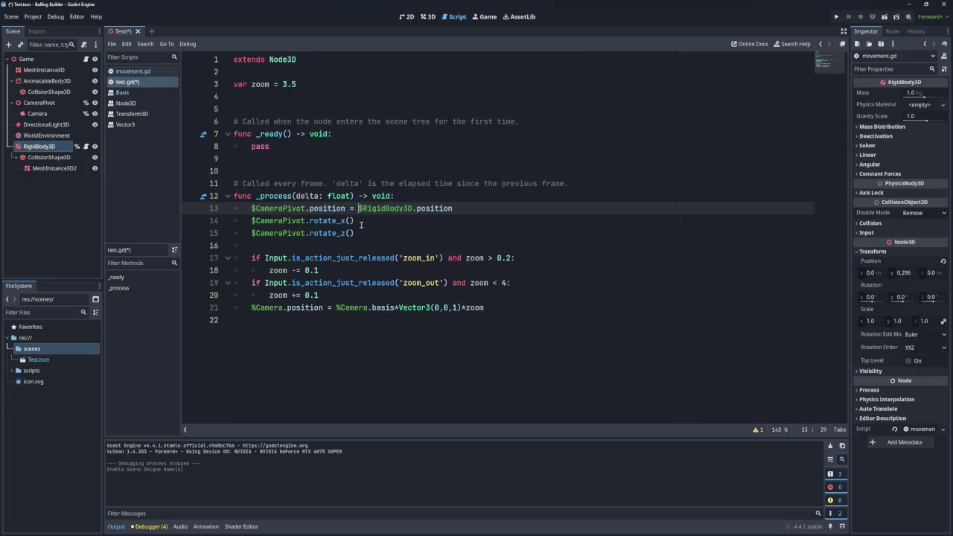
# Step: Pass %RigidBody3D.acceleration into the rotate_x call on line 14
pyautogui.click(465, 210)
pyautogui.click(372, 223)
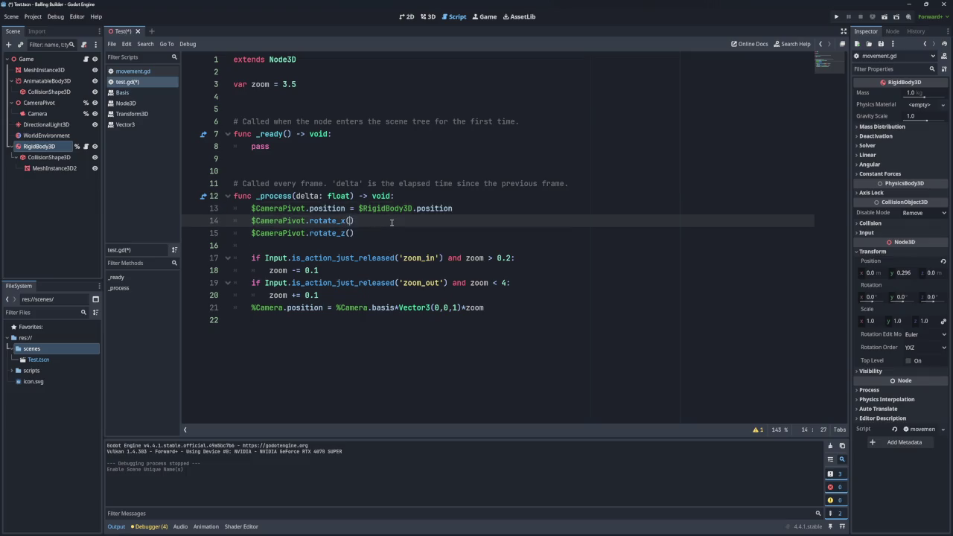
pyautogui.moveTo(68, 149); pyautogui.dragTo(351, 221)
pyautogui.write('.acc')
pyautogui.press('Return')
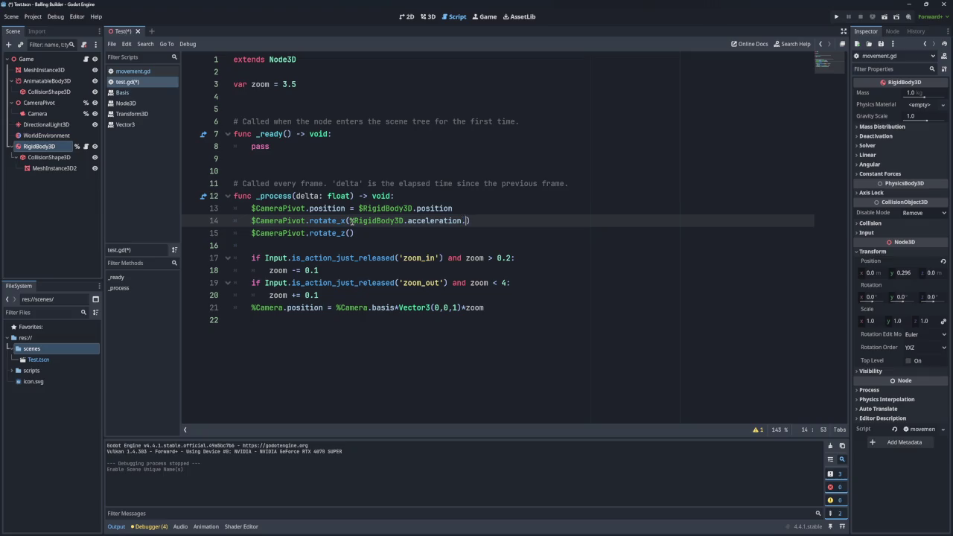
pyautogui.click(132, 71)
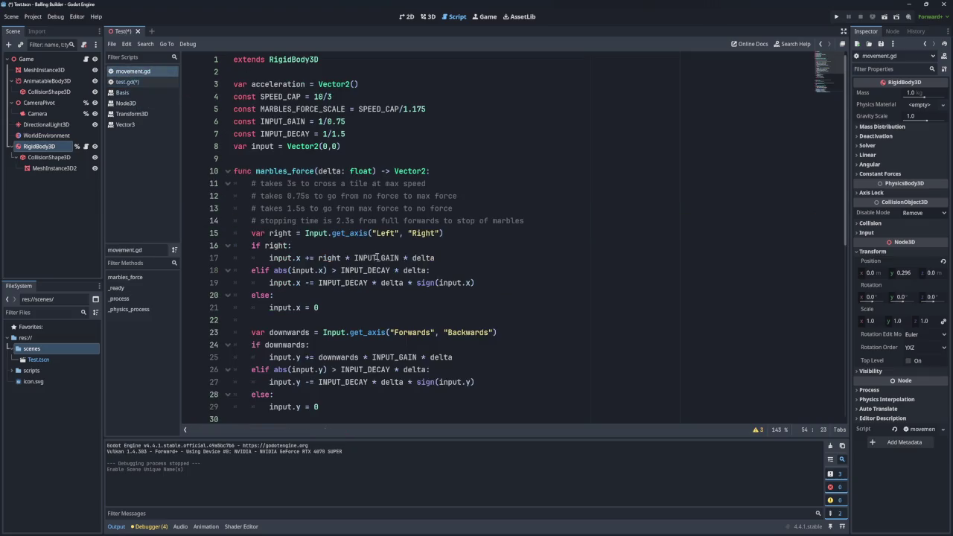
pyautogui.scroll(-8, 378, 256)
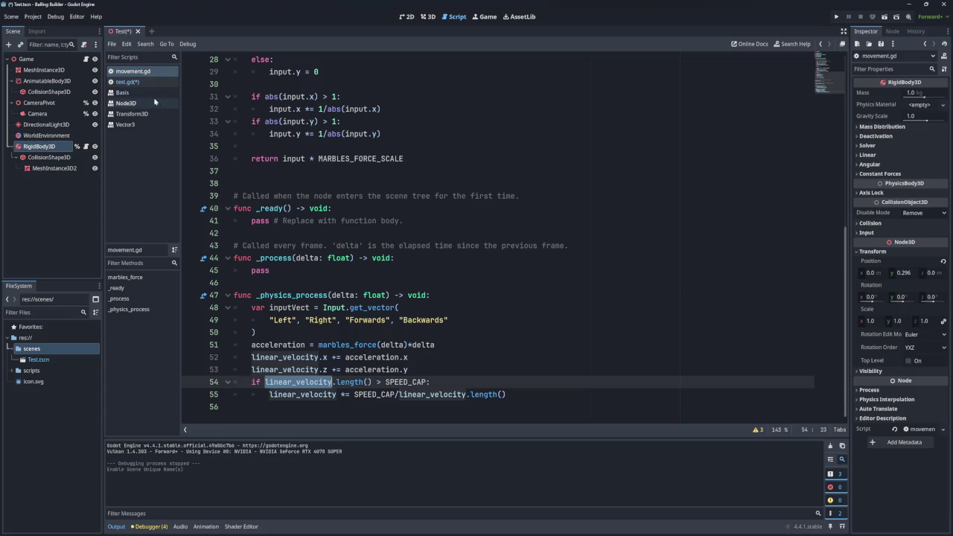
pyautogui.click(131, 81)
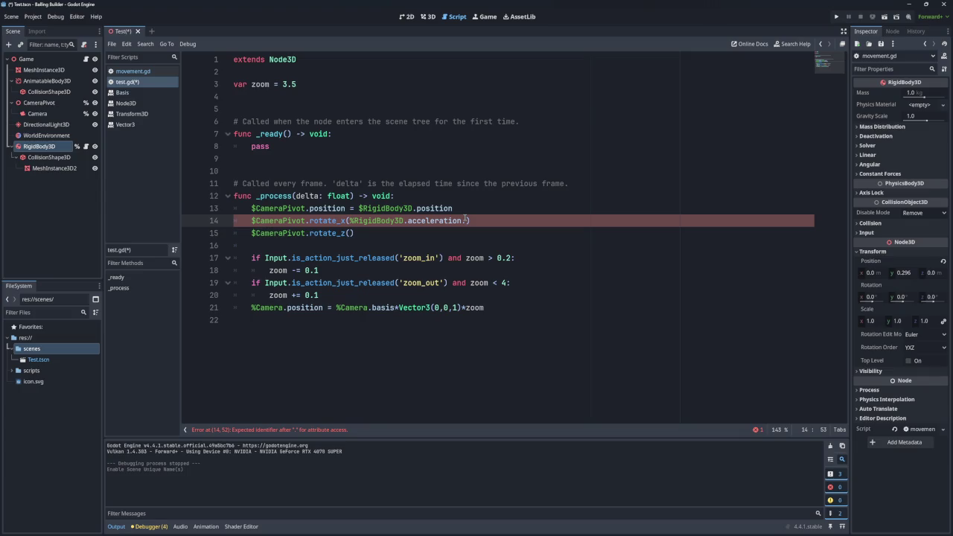
# Step: Use acceleration.x in rotate_x on line 14 and acceleration.y in rotate_z on line 15
pyautogui.write('x')
pyautogui.moveTo(472, 221); pyautogui.dragTo(349, 220)
pyautogui.hotkey('ctrl', 'c')
pyautogui.press('Down')
pyautogui.hotkey('ctrl', 'v')
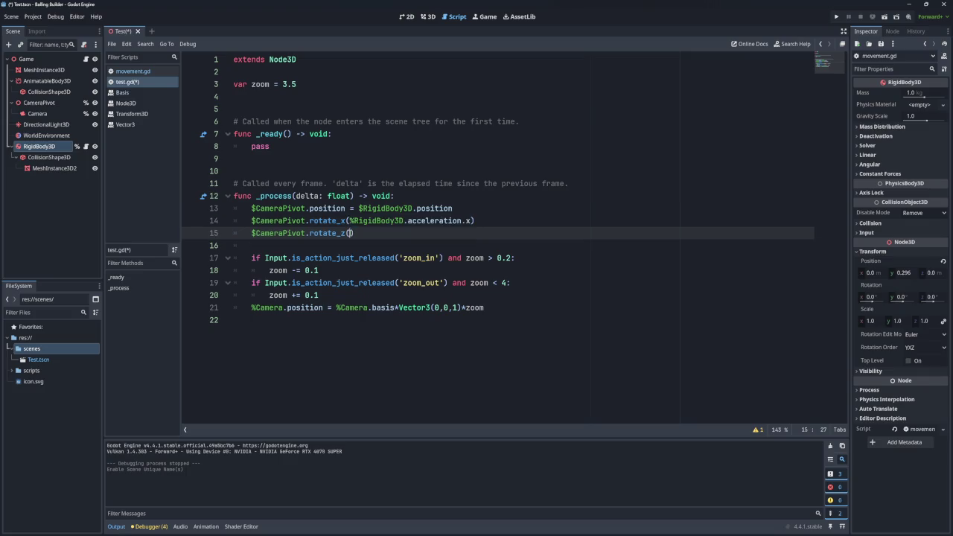
pyautogui.press('BackSpace')
pyautogui.write('y')
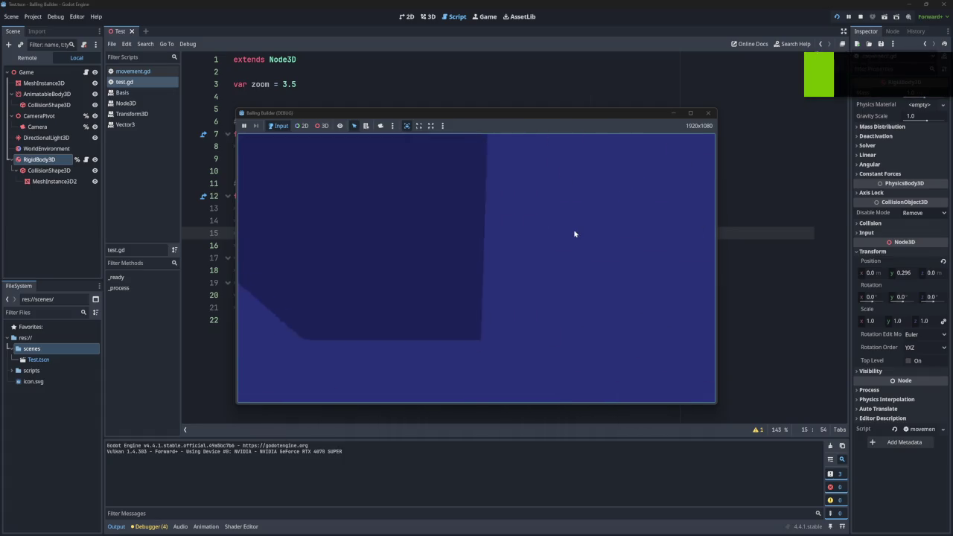
# Step: Stop the running game and relaunch it to test the acceleration-driven camera tilt
pyautogui.click(708, 113)
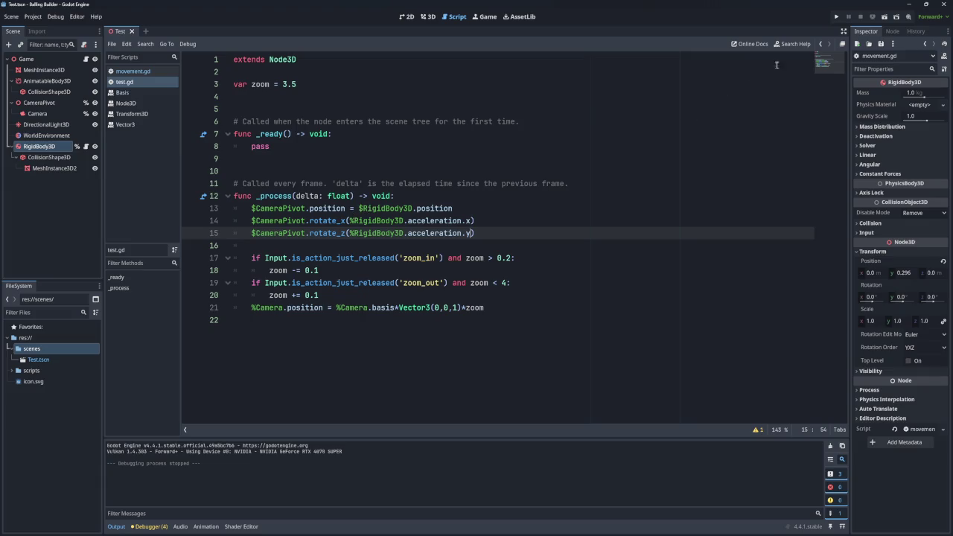
pyautogui.click(837, 17)
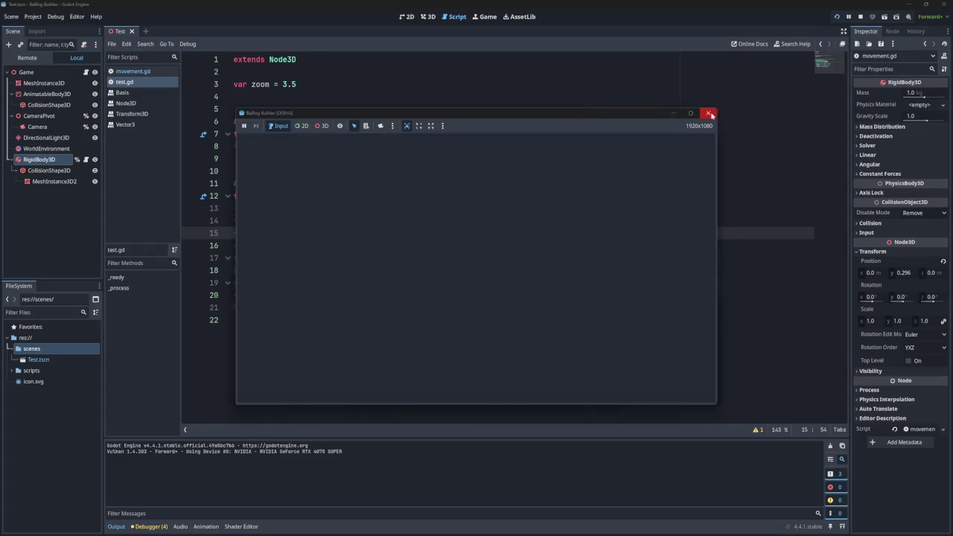
# Step: Switch rotate_x to acceleration.y and rotate_z to acceleration.x, then test-run the game
pyautogui.click(708, 113)
pyautogui.click(471, 221)
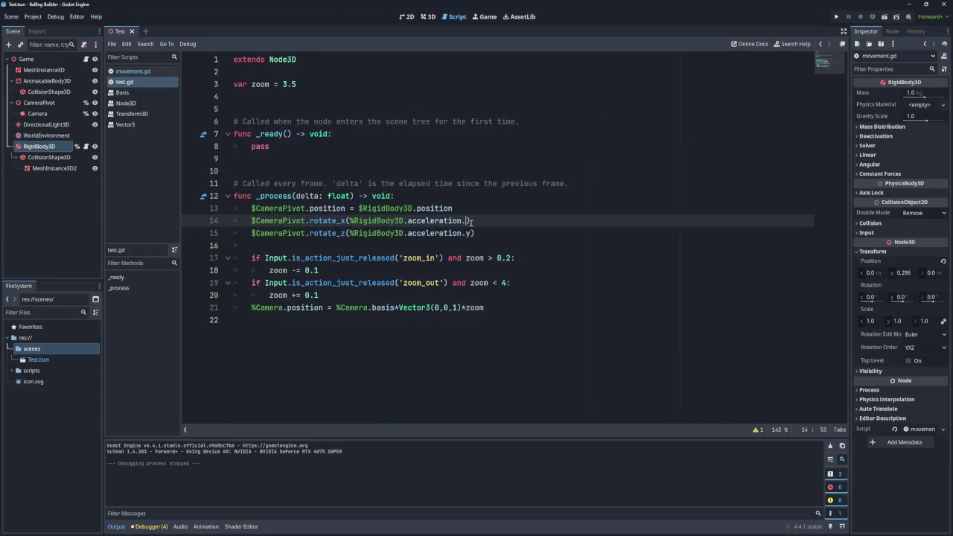
pyautogui.press('Down')
pyautogui.press('BackSpace')
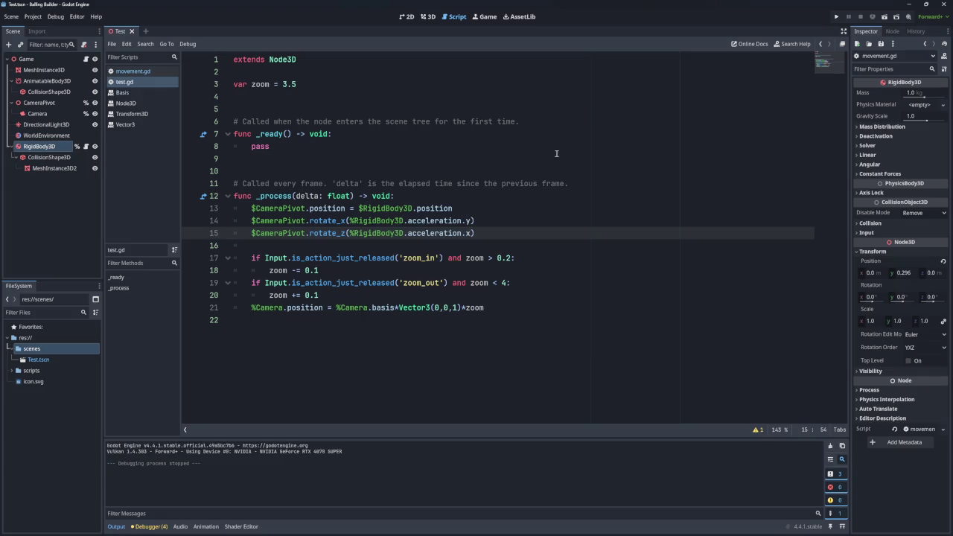
pyautogui.click(836, 17)
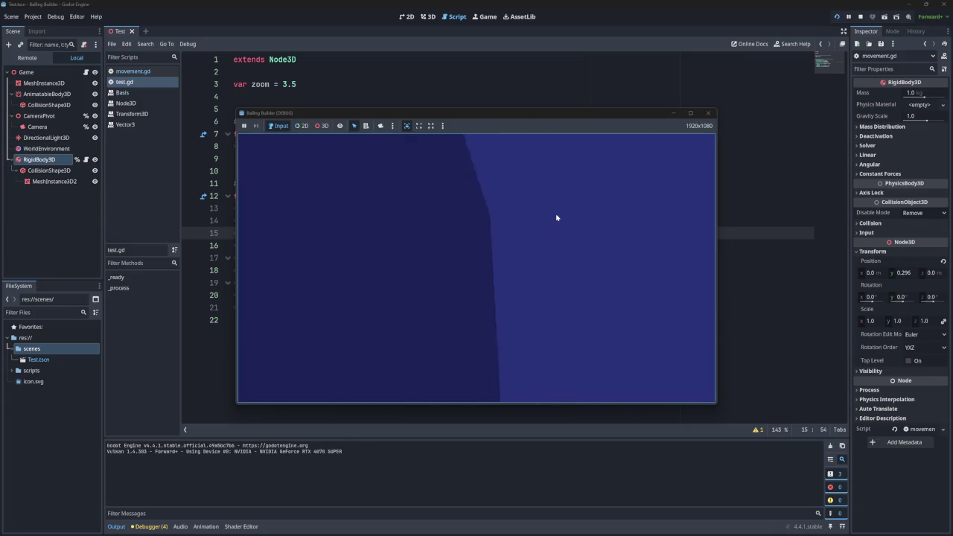
pyautogui.click(707, 112)
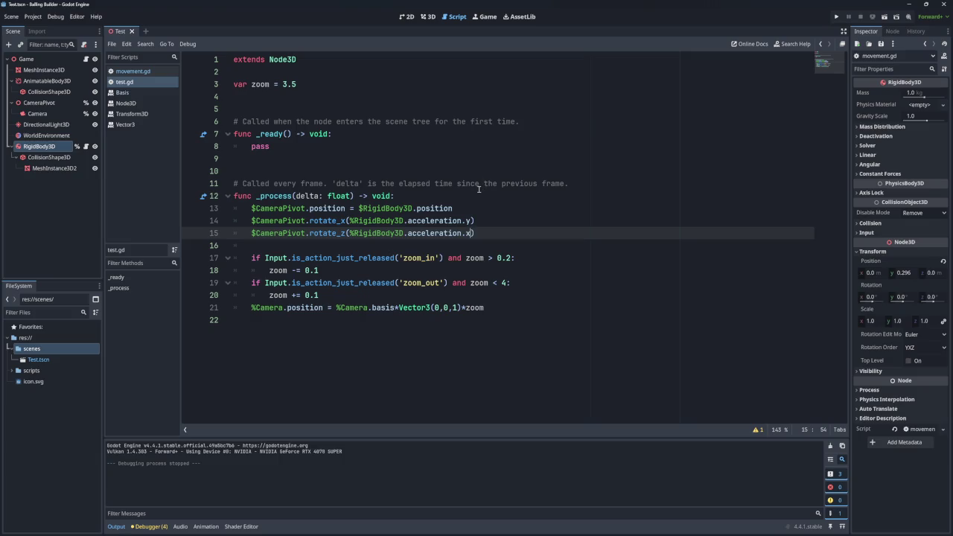
# Step: Change line 14 to assign rotation.x = the RigidBody3D's acceleration.y
pyautogui.click(327, 221)
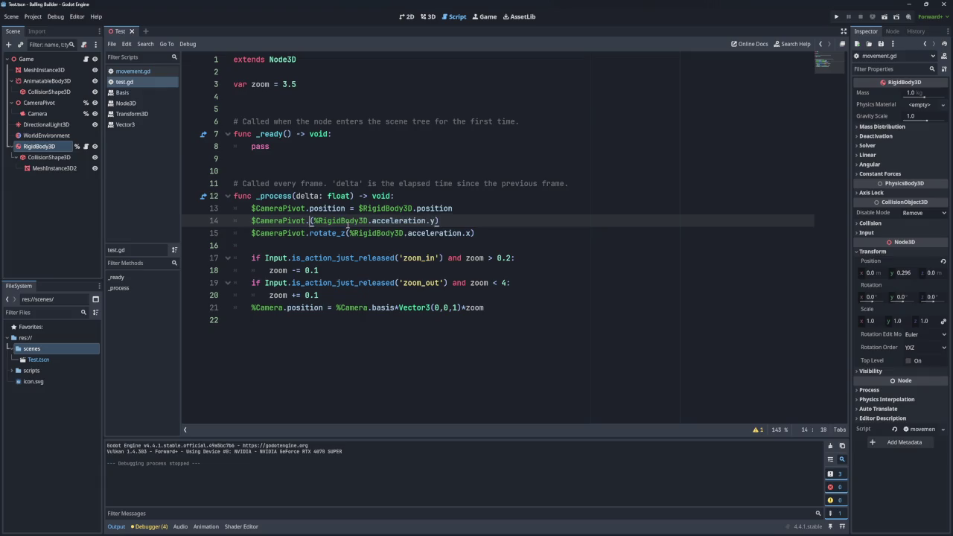
pyautogui.write('rotat')
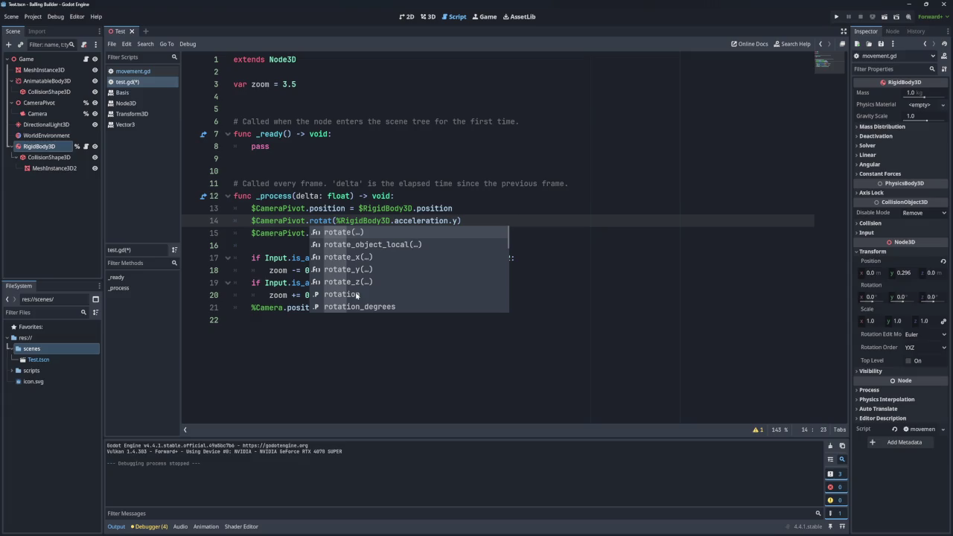
pyautogui.press('Down')
pyautogui.press('Down')
pyautogui.press('Down')
pyautogui.scroll(-9, 364, 288)
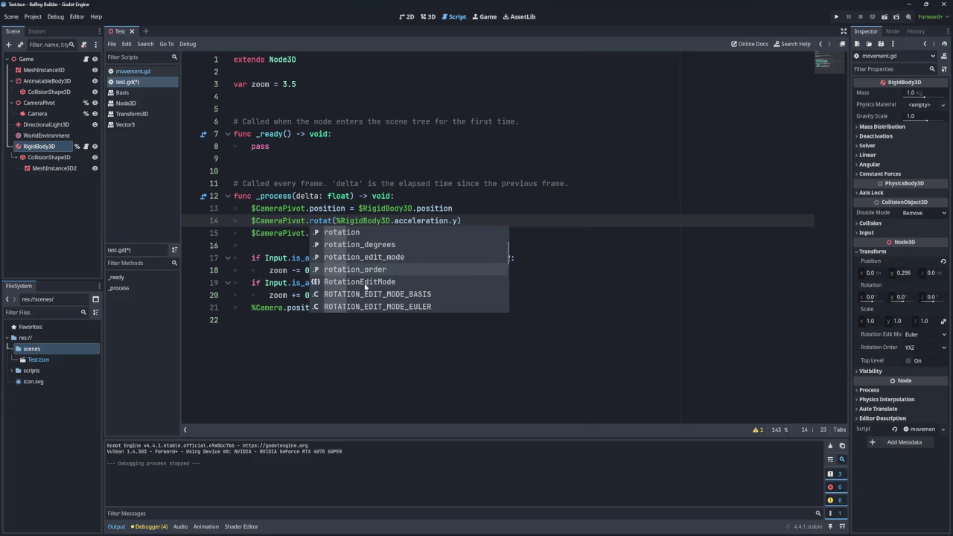
pyautogui.scroll(9, 372, 278)
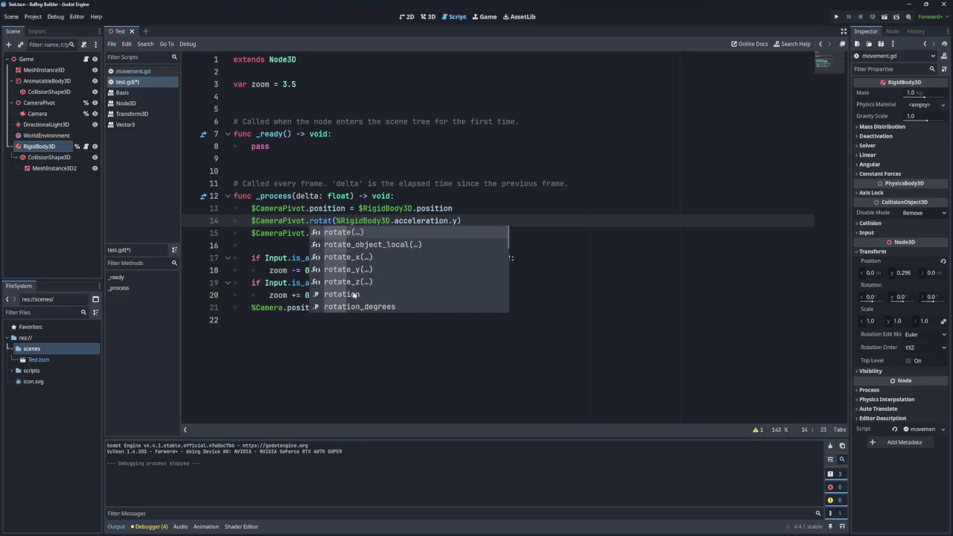
pyautogui.click(356, 295)
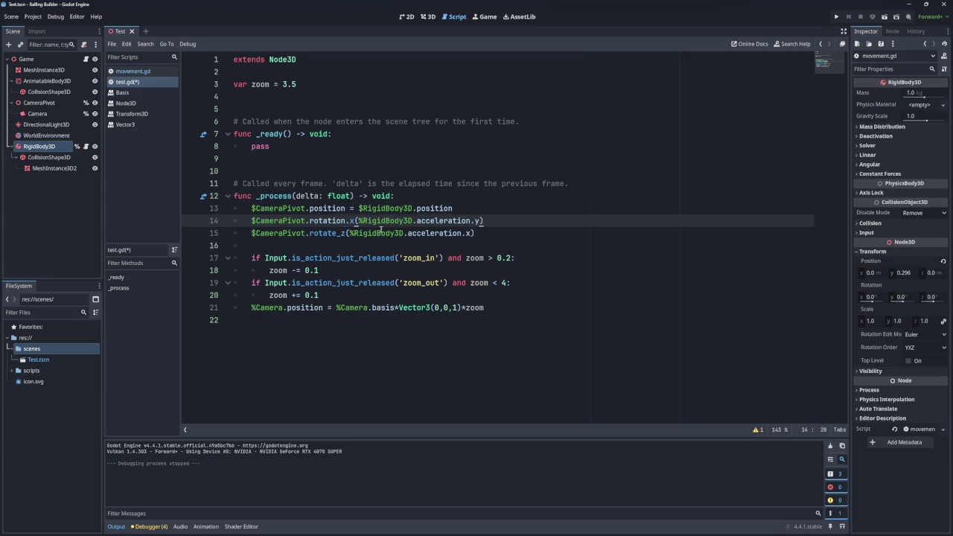
pyautogui.write('=')
pyautogui.moveTo(353, 221)
pyautogui.mouseDown()
pyautogui.moveTo(311, 221)
pyautogui.moveTo(345, 234)
pyautogui.mouseUp()
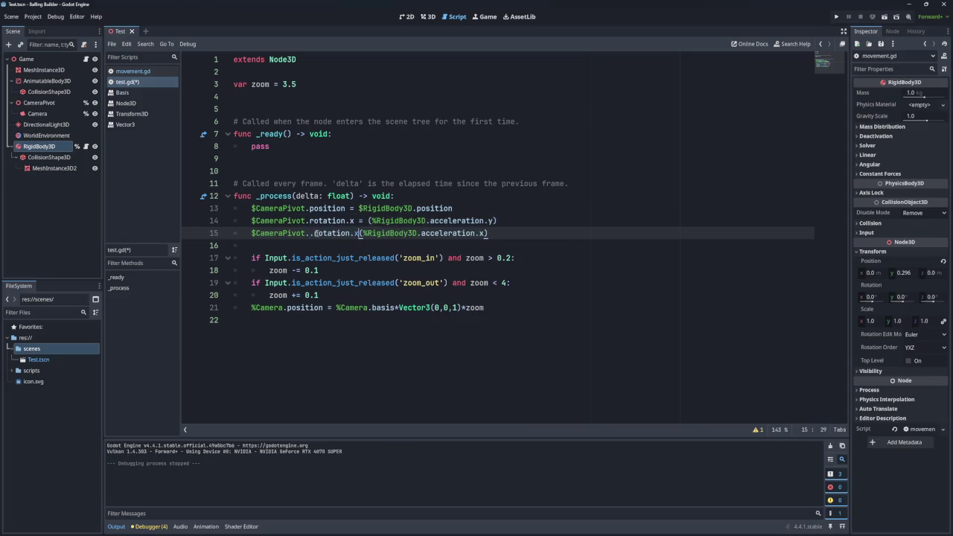
# Step: Change line 15 to assign rotation.z = acceleration.x, save test.gd, and run the game
pyautogui.press('BackSpace')
pyautogui.click(353, 233)
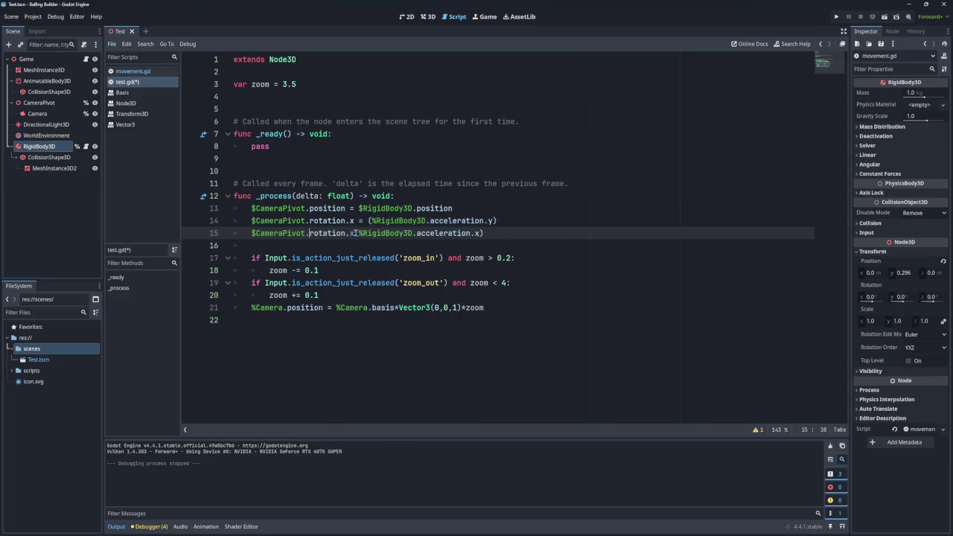
pyautogui.write('=')
pyautogui.press('BackSpace')
pyautogui.write('=')
pyautogui.click(353, 233)
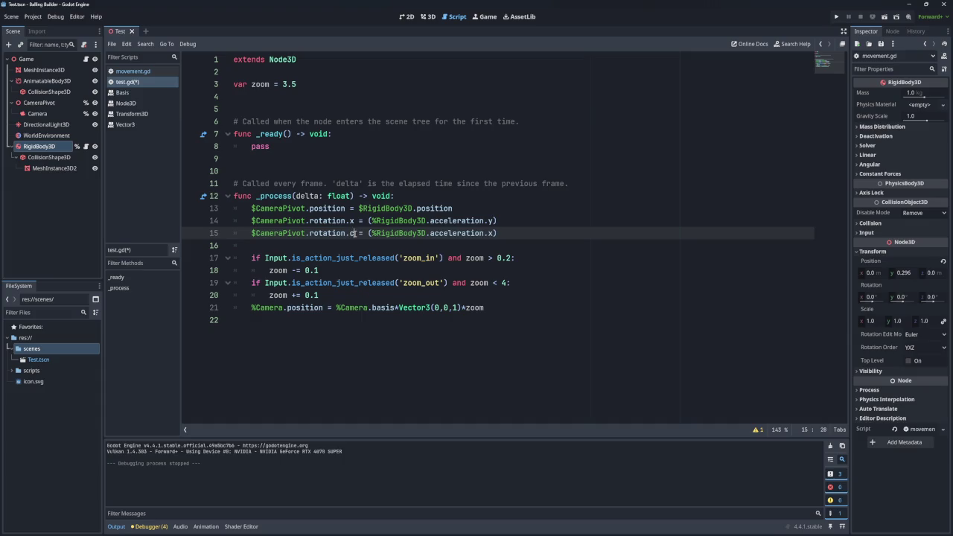
pyautogui.hotkey('ctrl', 's')
pyautogui.click(836, 17)
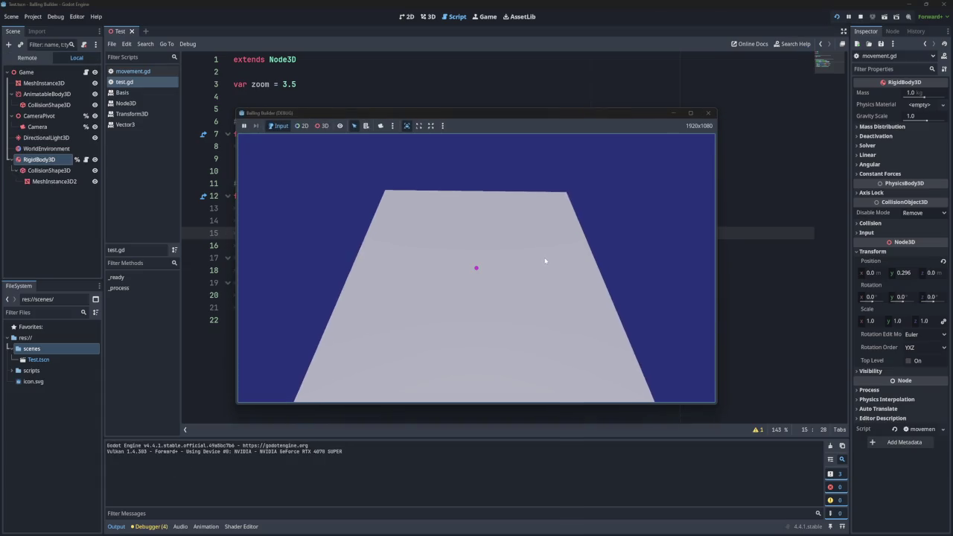
# Step: Roll the ball with A, D and W to check the camera tilt, then rerun and close the game
pyautogui.press('a')
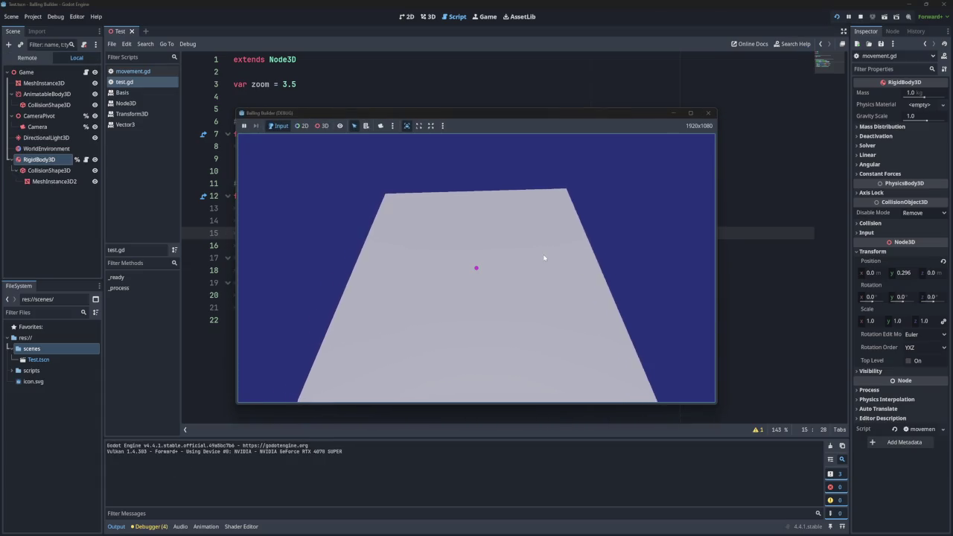
pyautogui.press('d')
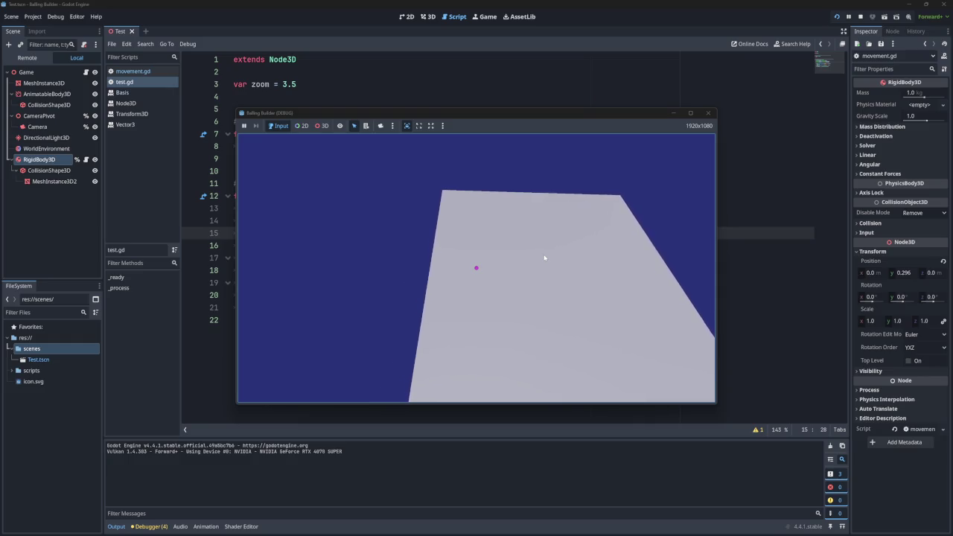
pyautogui.press('w')
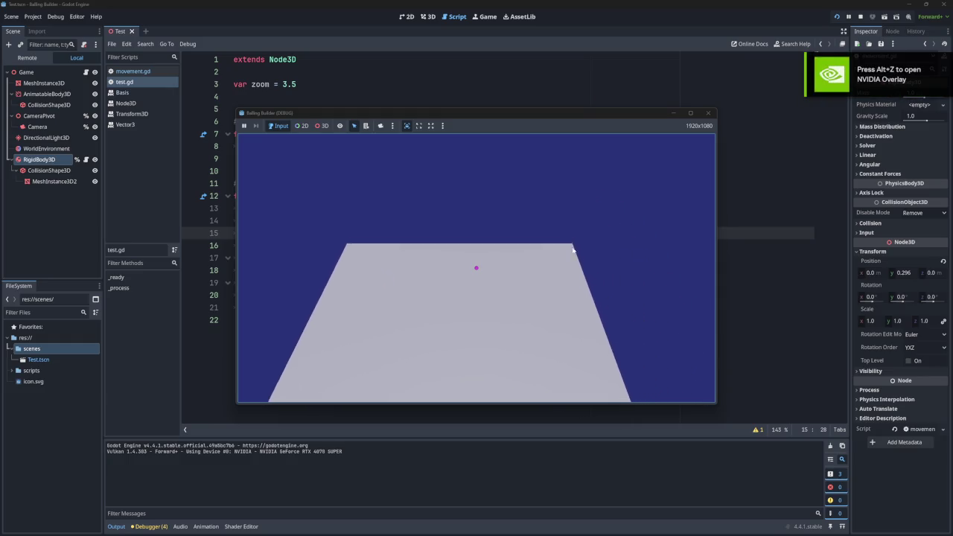
pyautogui.click(708, 113)
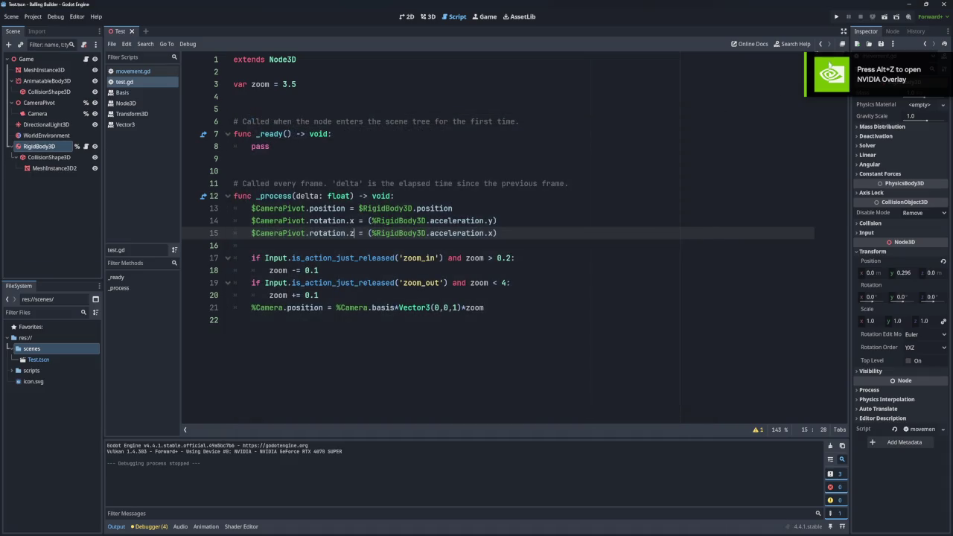
pyautogui.click(836, 16)
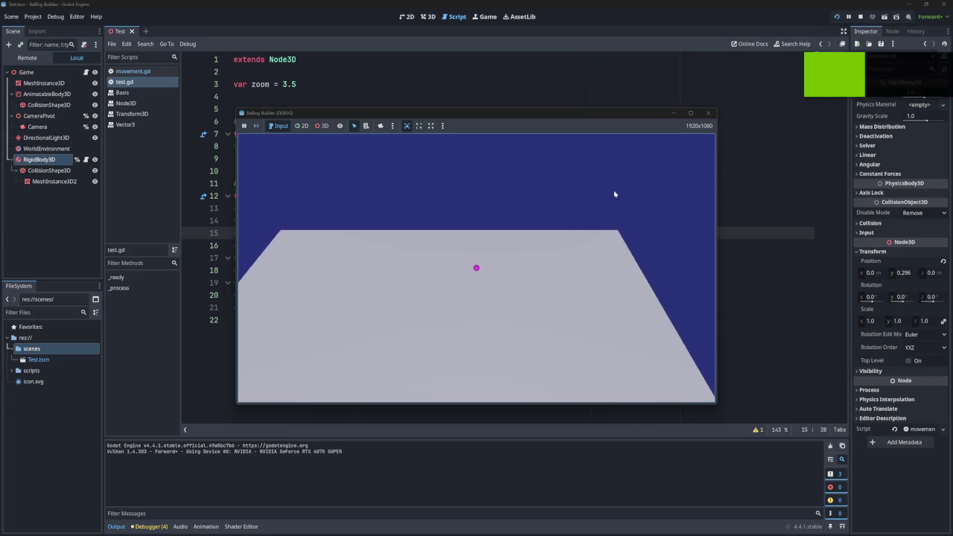
pyautogui.click(708, 113)
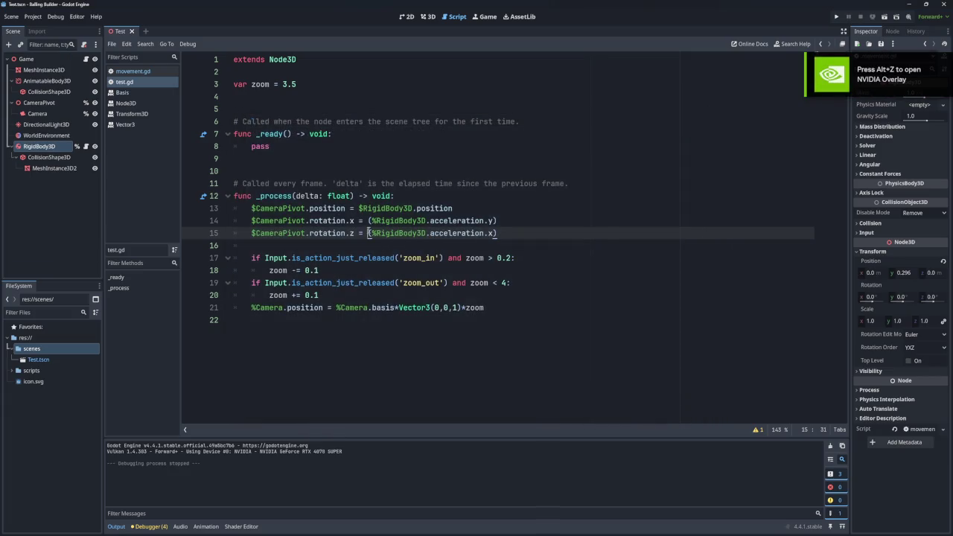
# Step: Make rotation.x = -acceleration.y and rotation.z = acceleration.x, remove extra parentheses, and save
pyautogui.press('Up')
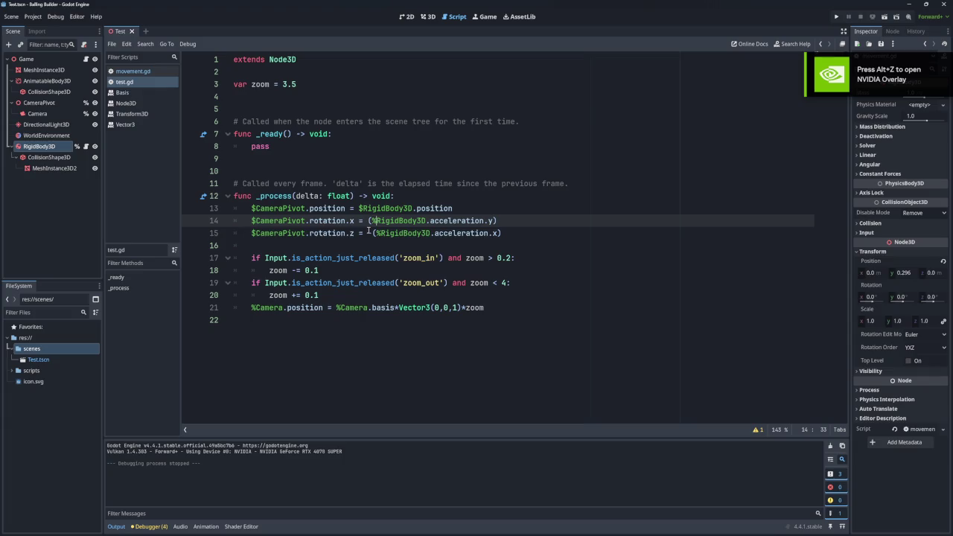
pyautogui.click(373, 233)
pyautogui.write('(')
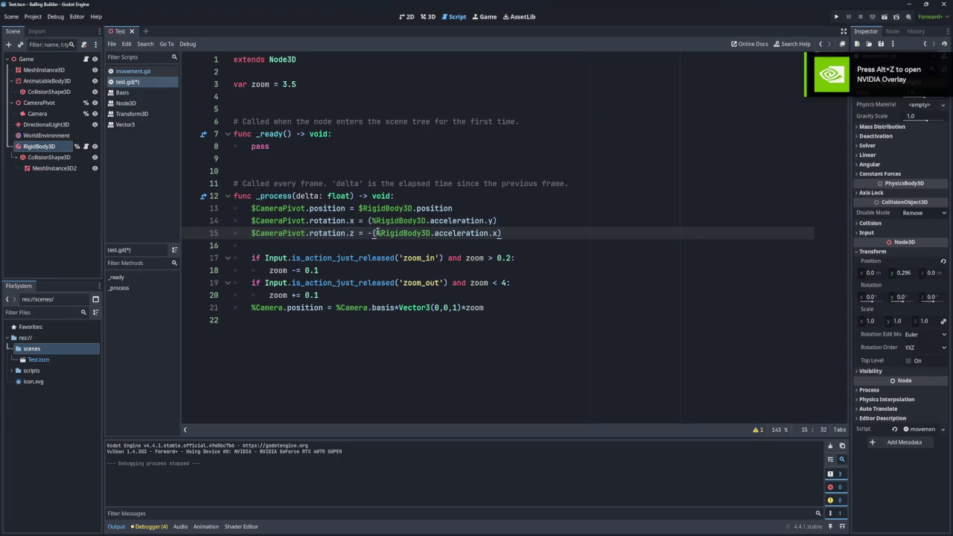
pyautogui.click(511, 236)
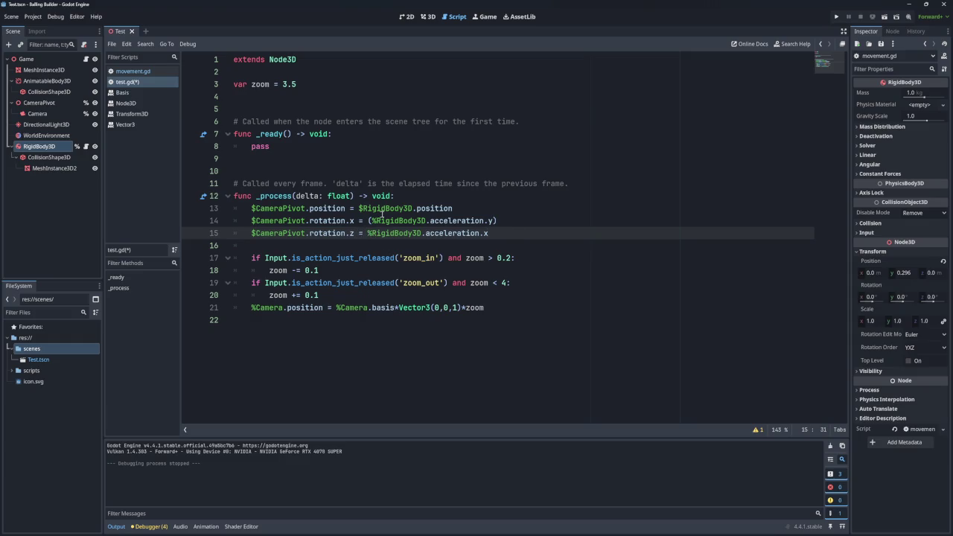
pyautogui.click(372, 221)
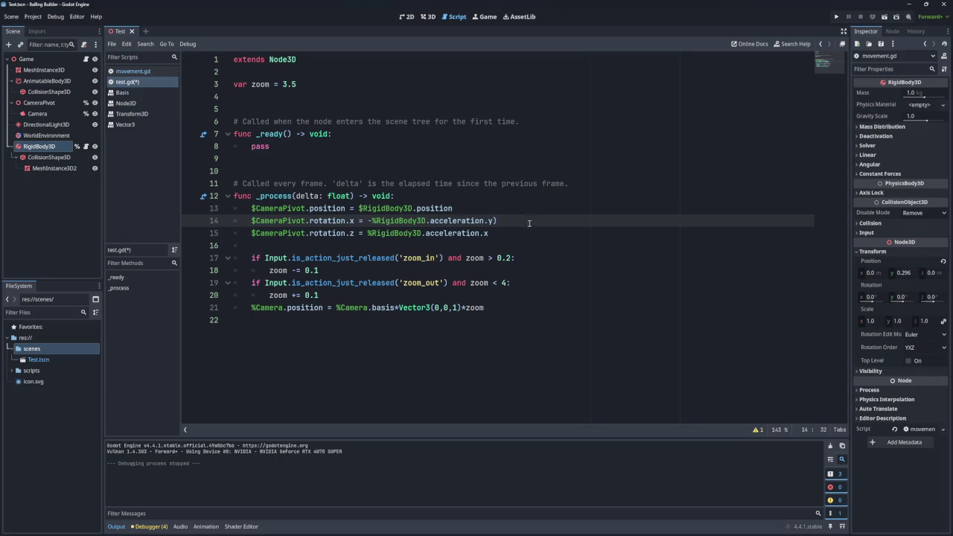
pyautogui.hotkey('ctrl', 's')
# Step: Test-run the game to check the corrected tilt direction
pyautogui.click(837, 17)
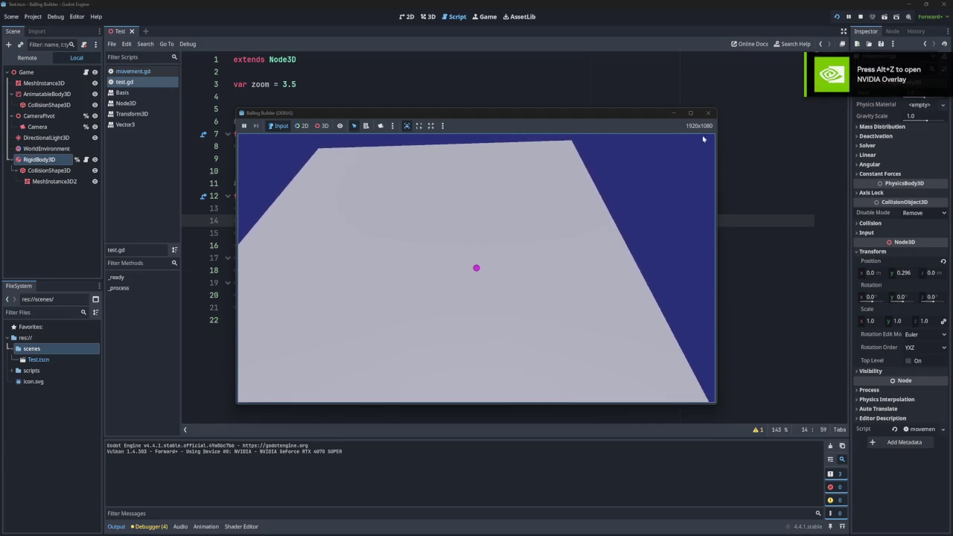
pyautogui.click(708, 113)
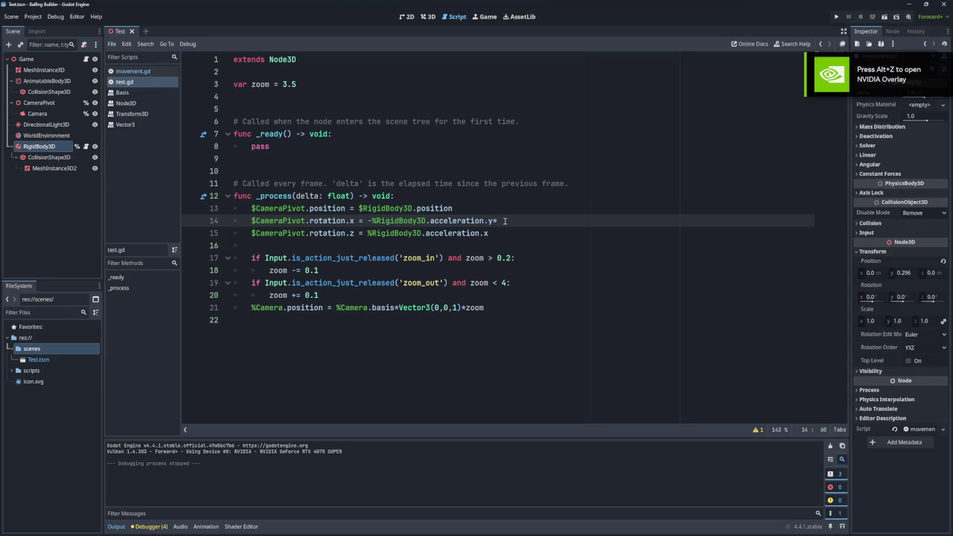
pyautogui.press('Down')
# Step: Append *2 to both rotation lines, then run the game twice to test the doubled tilt
pyautogui.write('*2')
pyautogui.press('F5')
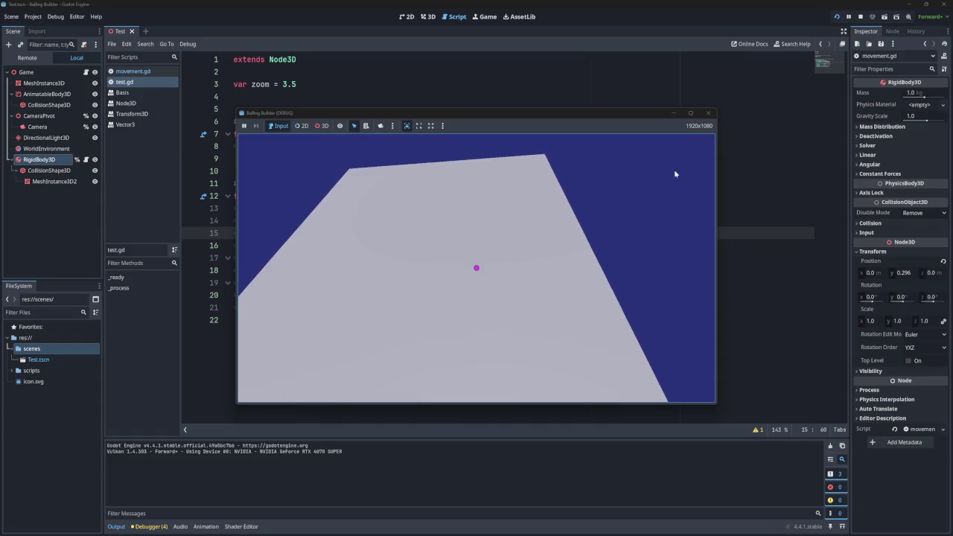
pyautogui.click(708, 113)
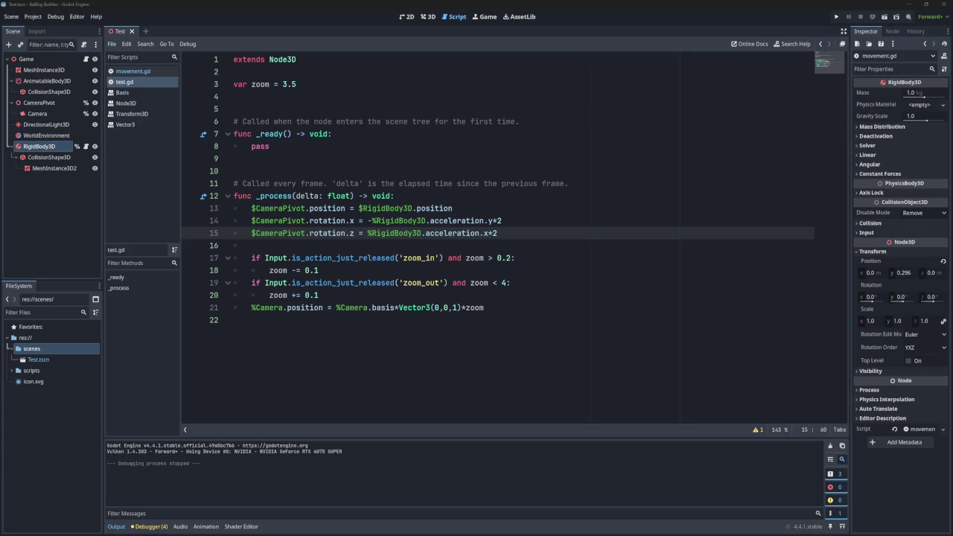
pyautogui.click(836, 17)
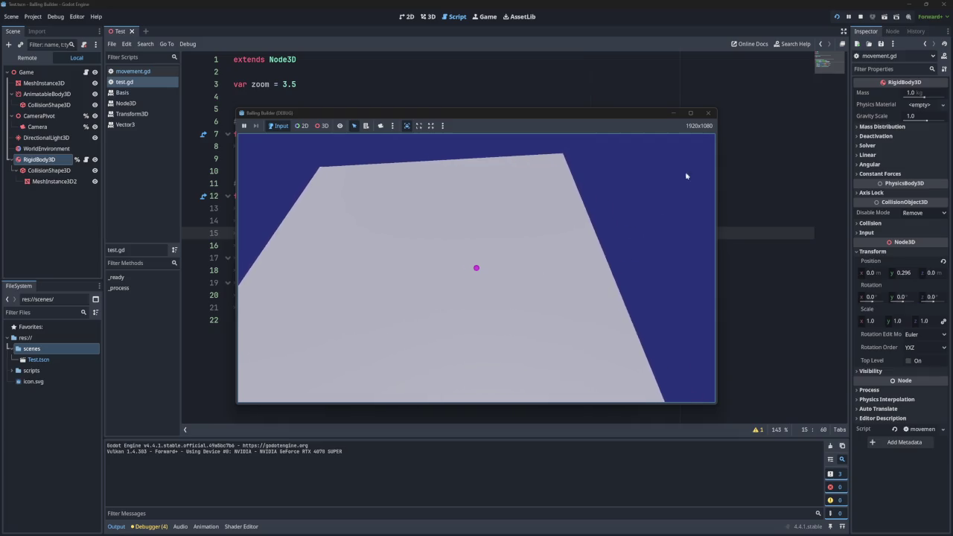
pyautogui.click(707, 113)
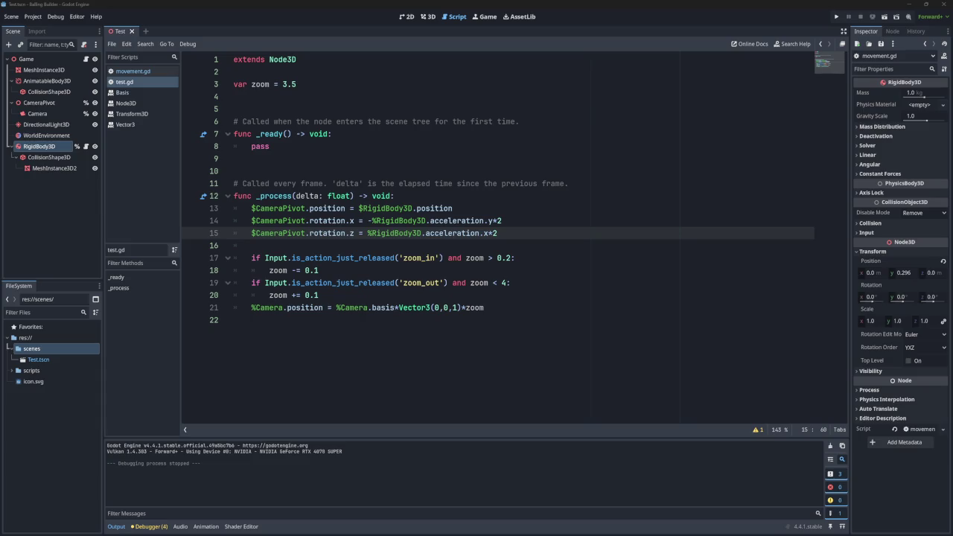
pyautogui.click(836, 16)
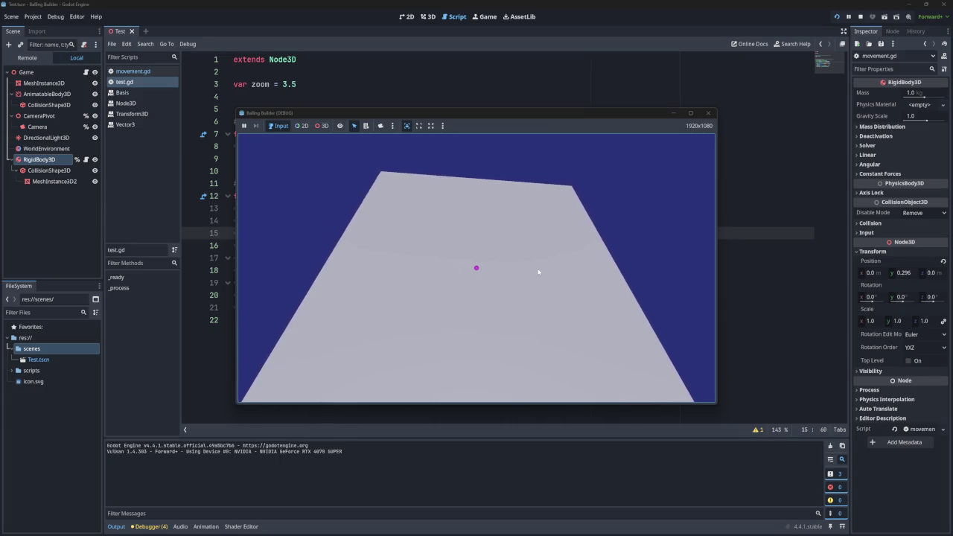
pyautogui.click(707, 113)
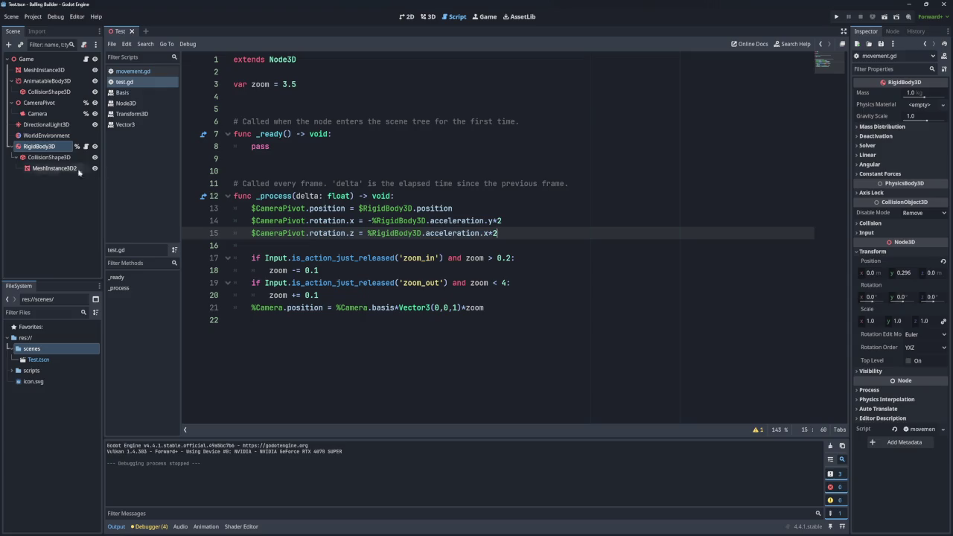
pyautogui.doubleClick(41, 146)
pyautogui.write('Ball')
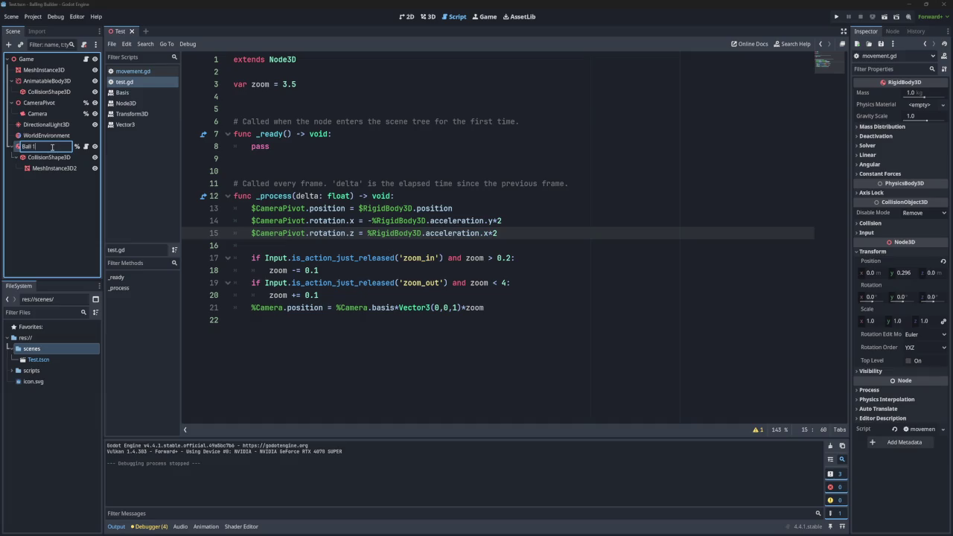
# Step: Rename the ball node to Ball1 and duplicate it as Ball2
pyautogui.press('Return')
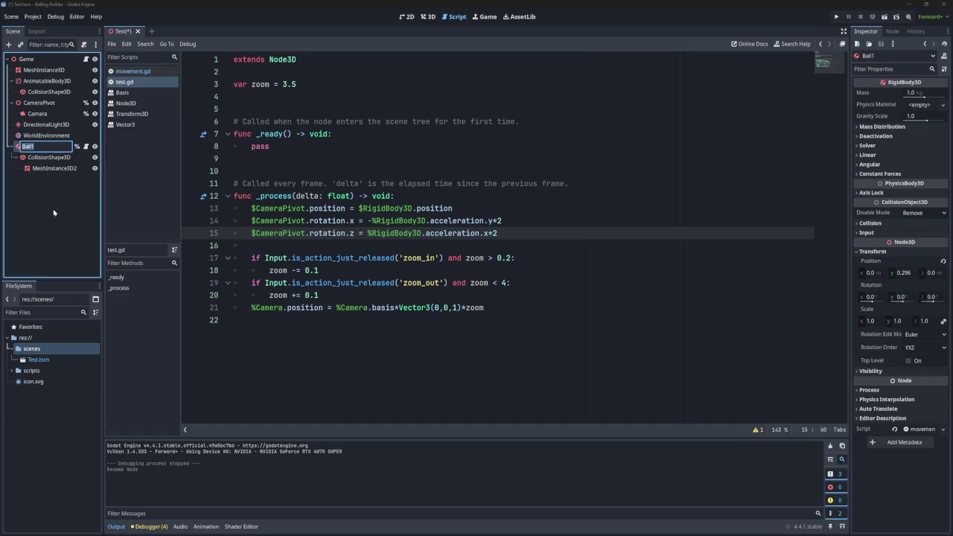
pyautogui.rightClick(46, 148)
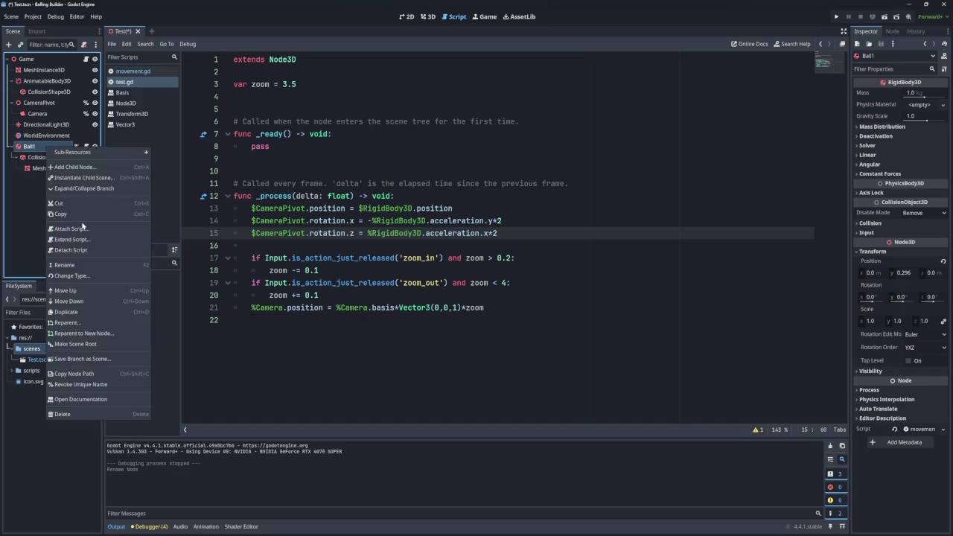
pyautogui.click(82, 313)
# Step: Replace line 13's %RigidBody3D reference with %Ball1 and clear line 14's broken reference
pyautogui.click(42, 147)
pyautogui.doubleClick(376, 212)
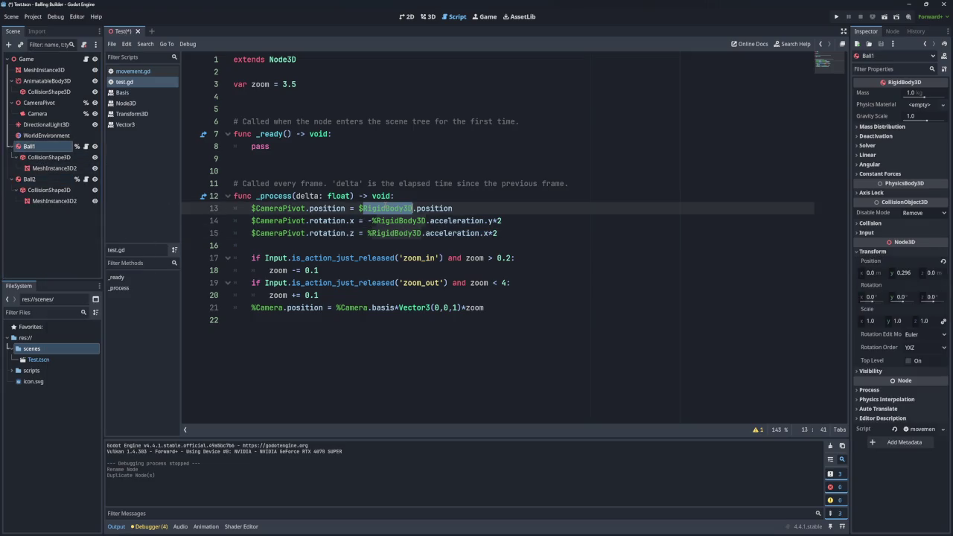
pyautogui.moveTo(53, 149); pyautogui.dragTo(131, 161)
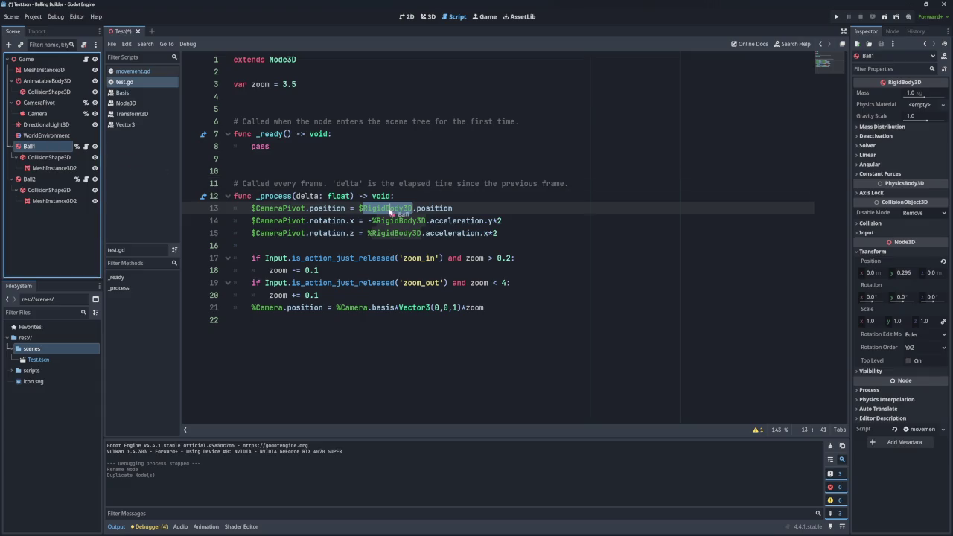
pyautogui.moveTo(390, 211); pyautogui.dragTo(389, 211)
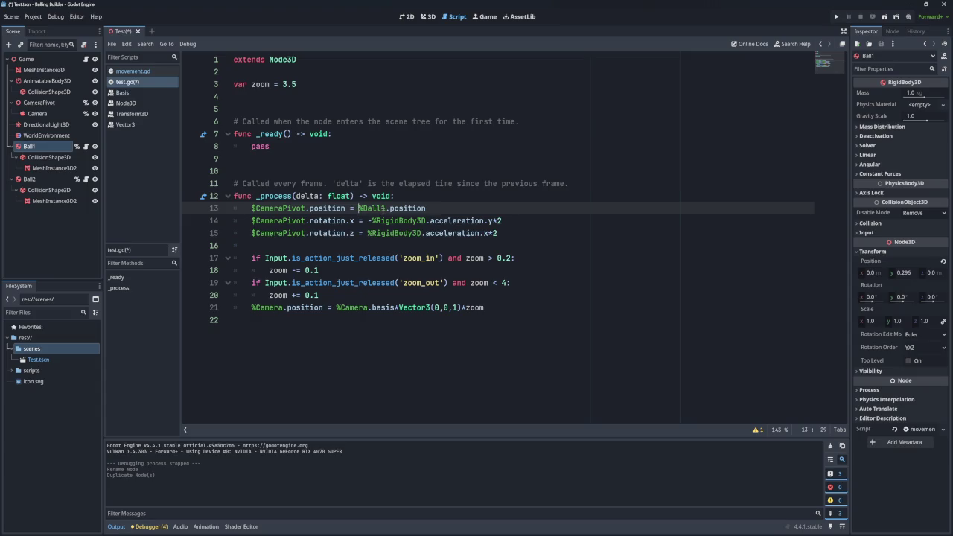
pyautogui.moveTo(45, 149); pyautogui.dragTo(377, 222)
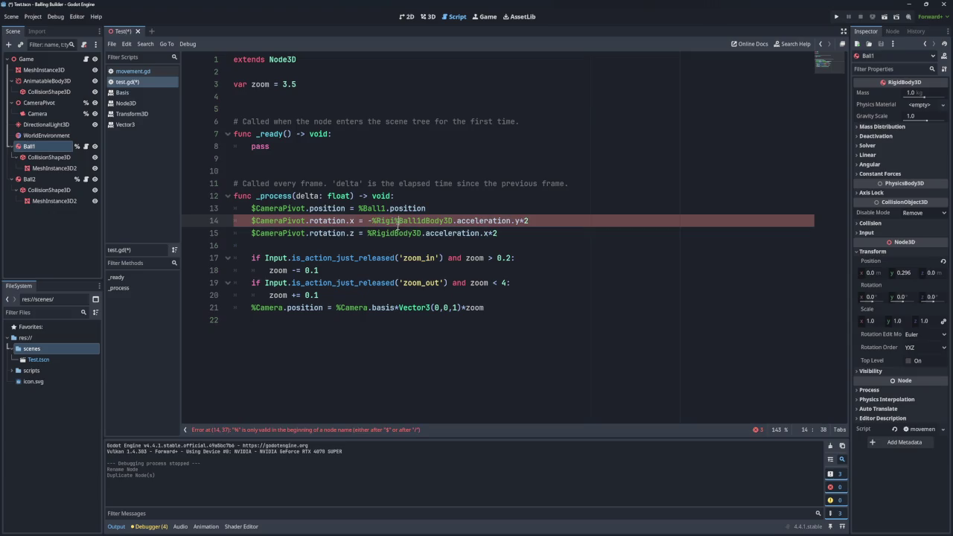
pyautogui.tripleClick(387, 221)
pyautogui.click(400, 221)
pyautogui.moveTo(454, 221); pyautogui.dragTo(376, 221)
pyautogui.press('BackSpace')
# Step: Put %Ball1 into lines 14 and 15 in place of %RigidBody3D, then save test.gd
pyautogui.moveTo(30, 146)
pyautogui.mouseDown()
pyautogui.moveTo(34, 155)
pyautogui.moveTo(149, 170)
pyautogui.moveTo(410, 233)
pyautogui.mouseUp()
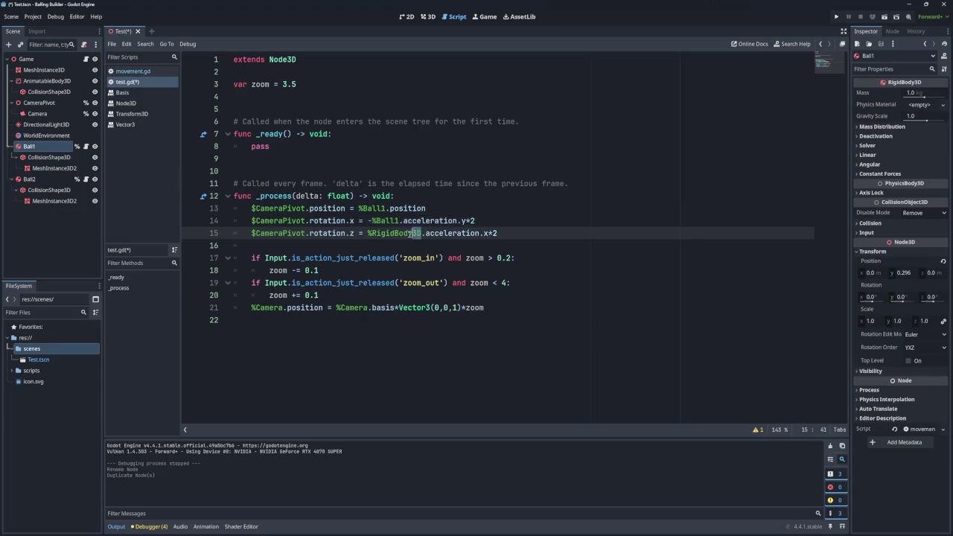
pyautogui.press('BackSpace')
pyautogui.moveTo(29, 146)
pyautogui.mouseDown()
pyautogui.moveTo(365, 222)
pyautogui.moveTo(368, 235)
pyautogui.mouseUp()
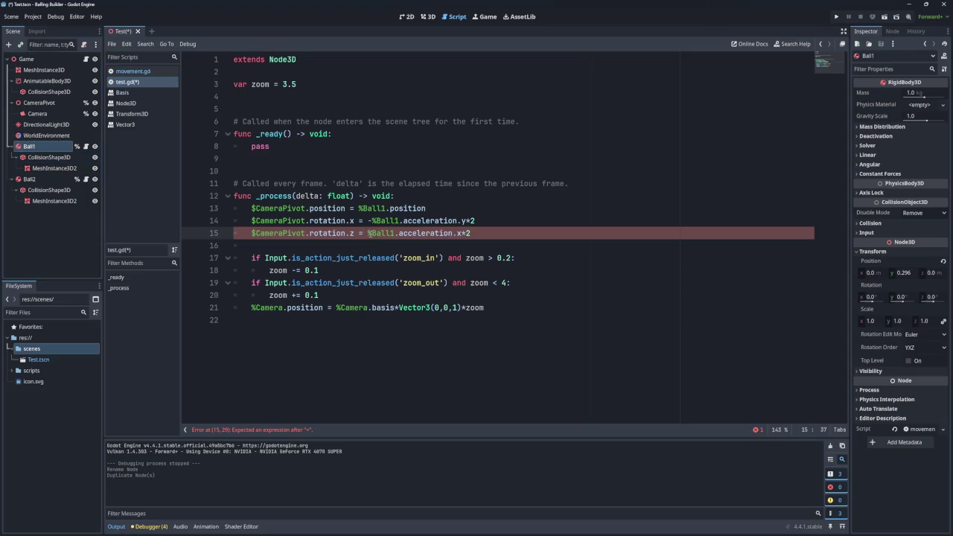
pyautogui.click(387, 251)
pyautogui.hotkey('ctrl', 's')
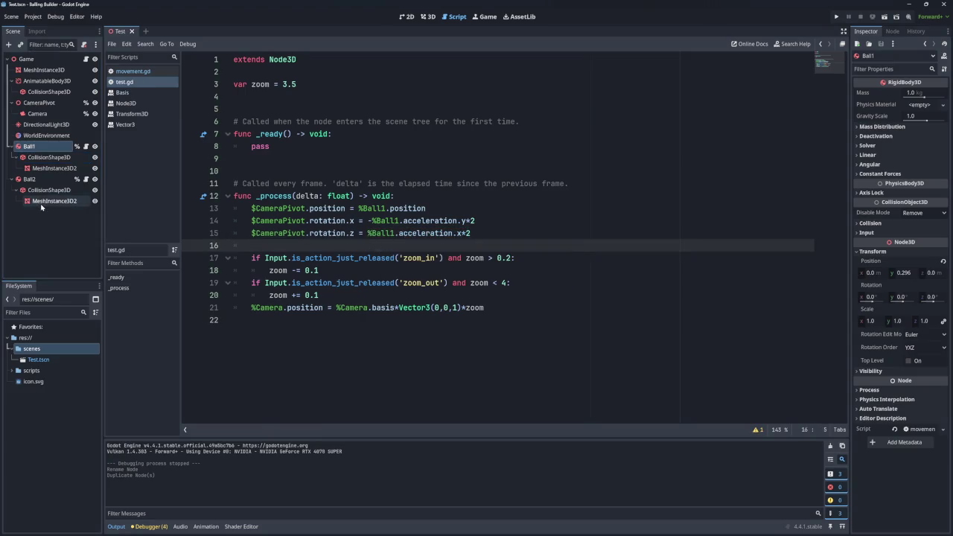
# Step: In the 3D view, move Ball2 up and to the right beside Ball1, then run the game
pyautogui.click(406, 17)
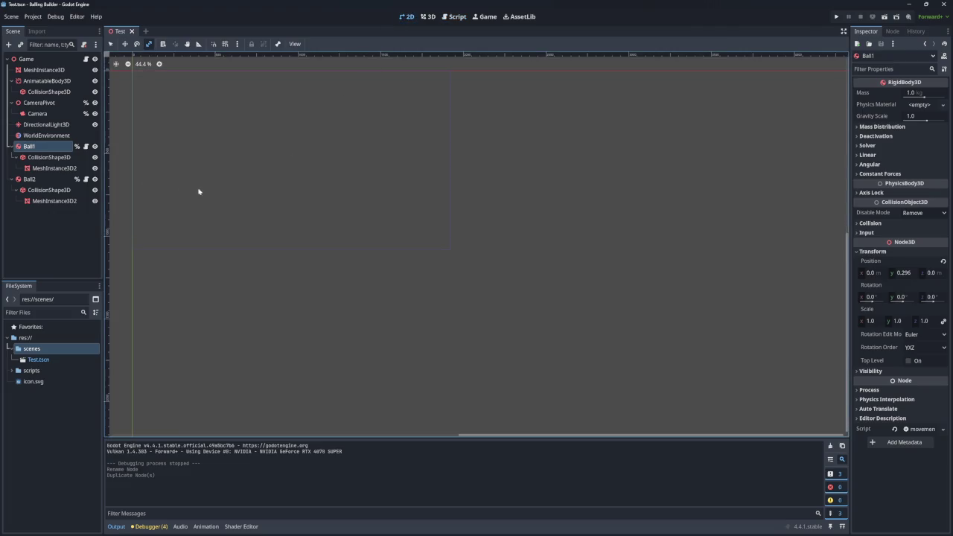
pyautogui.click(26, 58)
pyautogui.click(30, 179)
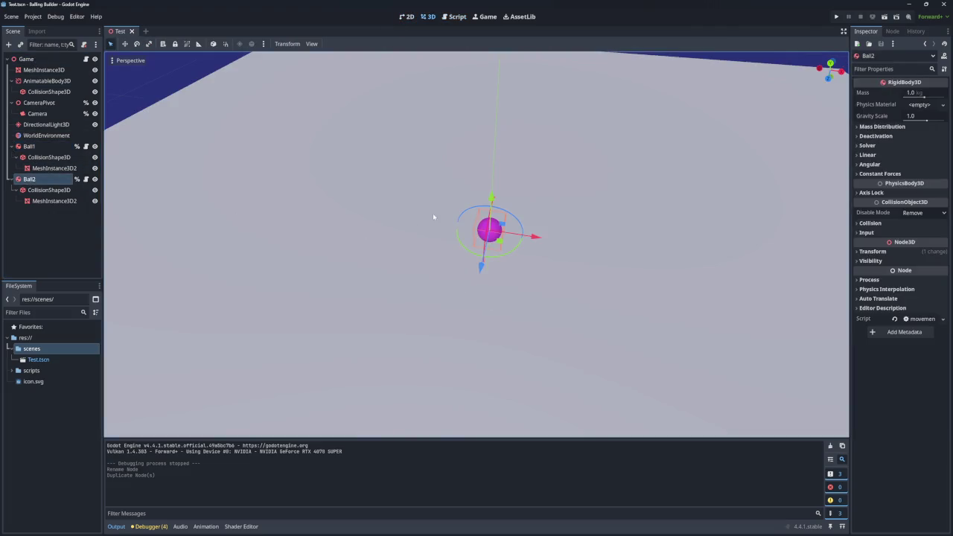
pyautogui.moveTo(492, 195); pyautogui.dragTo(502, 162)
pyautogui.moveTo(525, 201)
pyautogui.mouseDown()
pyautogui.moveTo(574, 209)
pyautogui.moveTo(545, 192)
pyautogui.mouseUp()
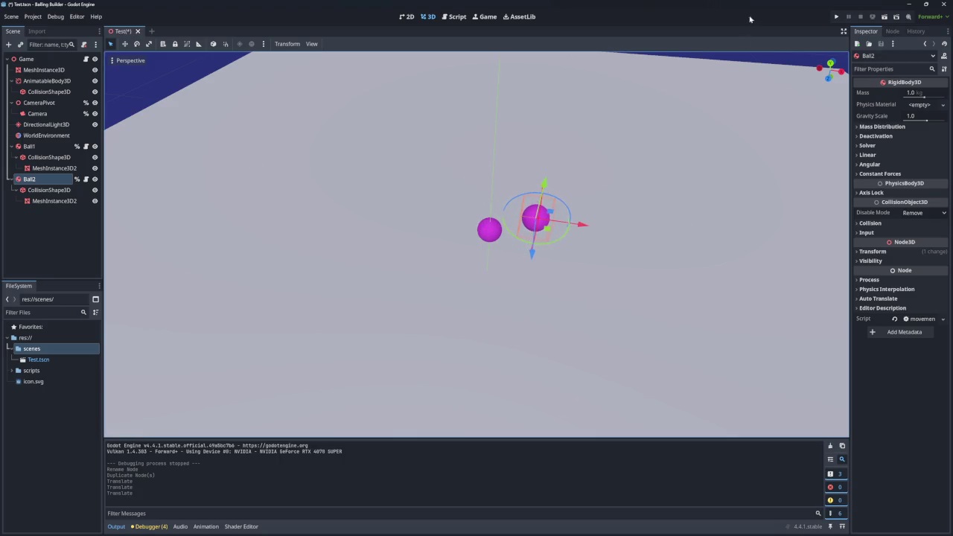
pyautogui.click(835, 17)
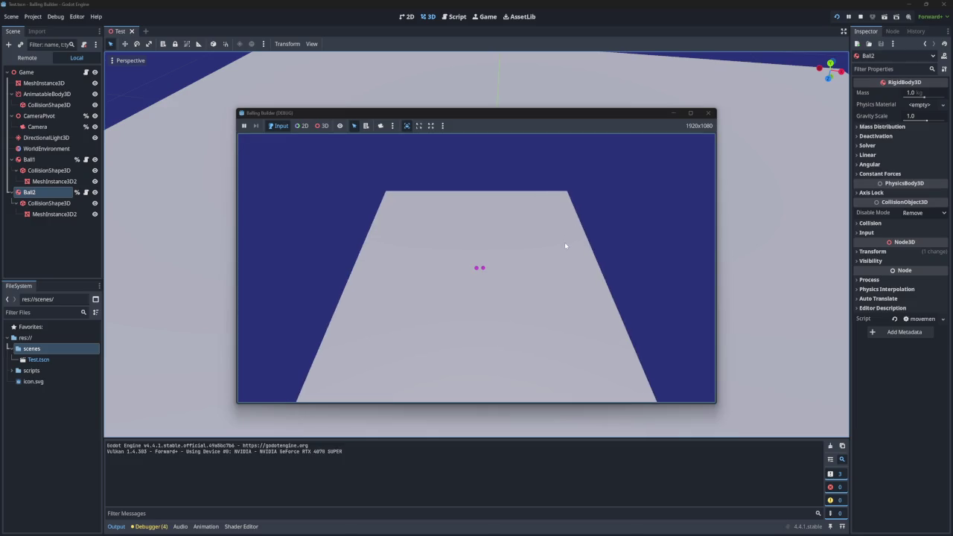
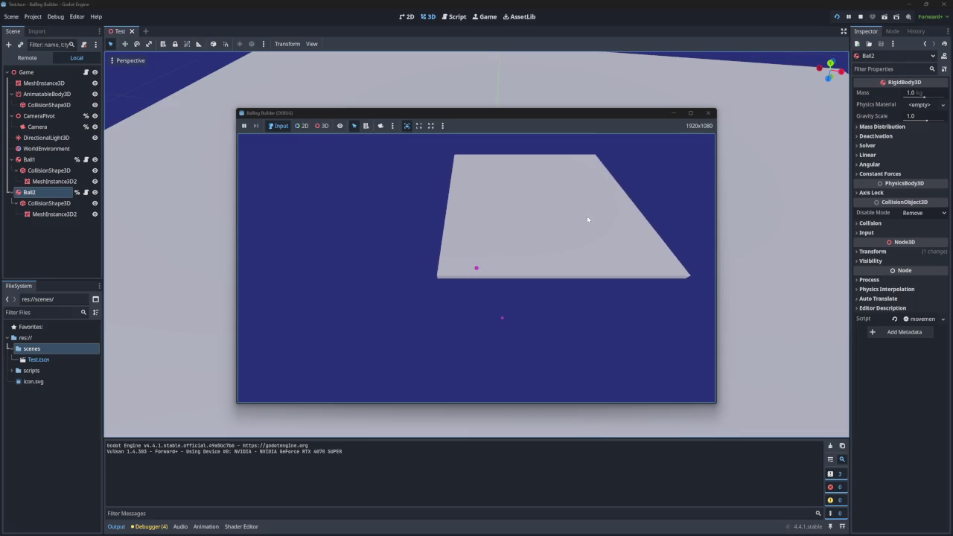
# Step: Stop the game and show the Debugger's Errors (4) tab listing the script warnings
pyautogui.click(708, 113)
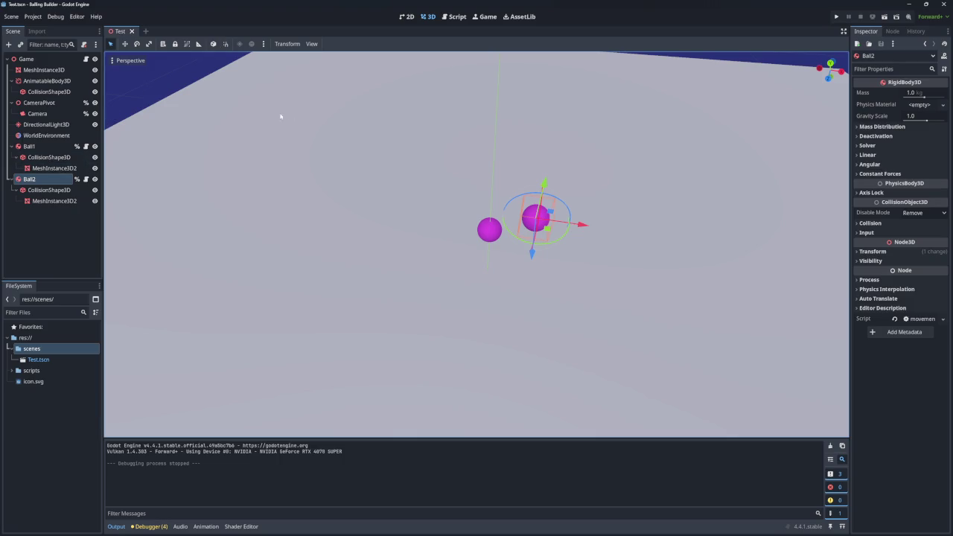
pyautogui.click(152, 527)
pyautogui.click(156, 432)
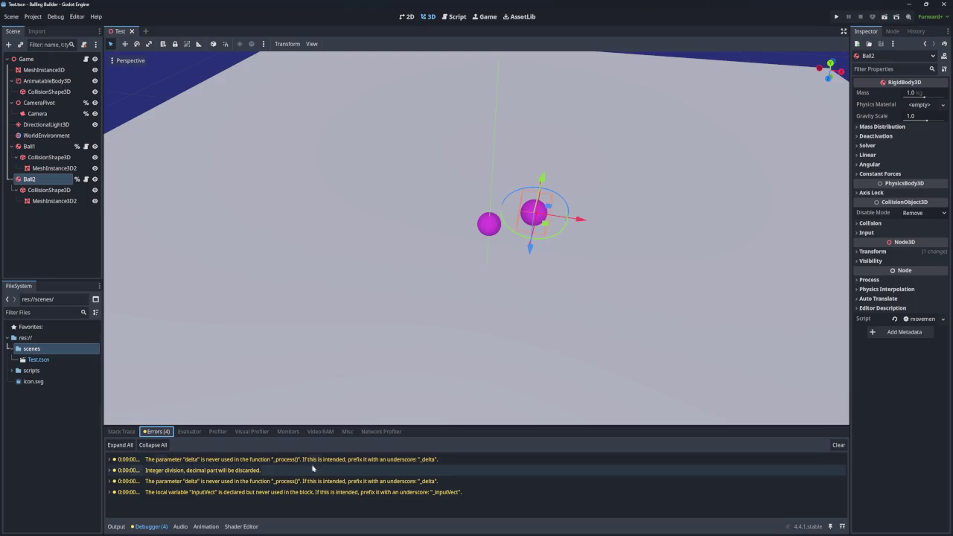
# Step: Jump from the 'Integer division' warning to SPEED_CAP on line 4 of movement.gd
pyautogui.doubleClick(193, 470)
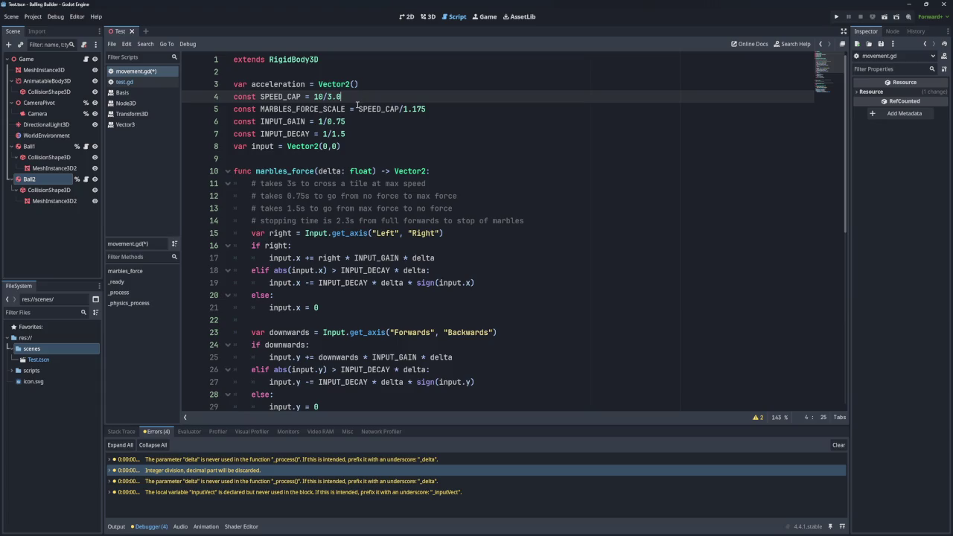
pyautogui.scroll(-3, 361, 143)
pyautogui.scroll(3, 361, 144)
pyautogui.hotkey('alt', 'Tab')
pyautogui.hotkey('alt', 'Tab')
pyautogui.hotkey('alt', 'Tab')
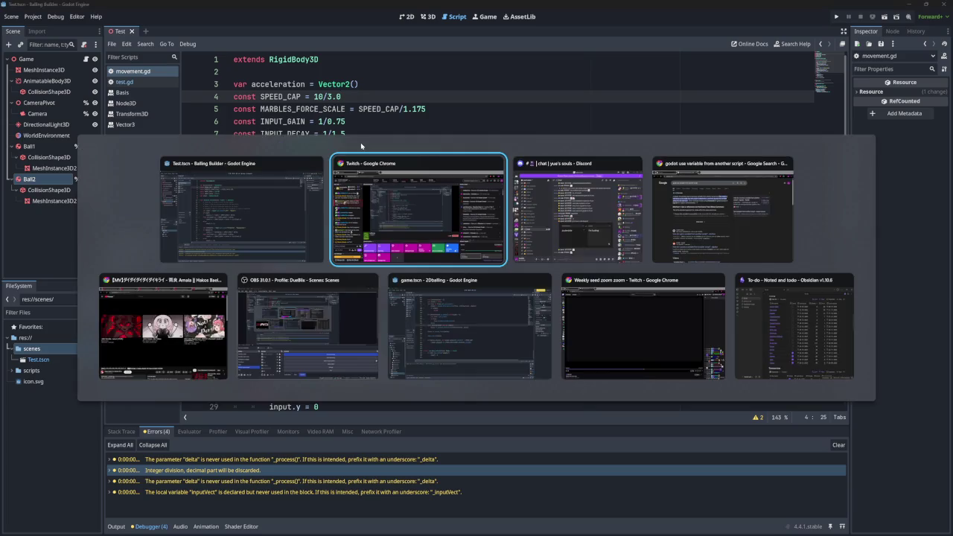
# Step: Inspect the constants and SPEED_CAP's 768.0/3 value in the 2Dballing project's ball.gd
pyautogui.hotkey('alt', 'Tab')
pyautogui.scroll(15, 383, 191)
pyautogui.scroll(20, 384, 192)
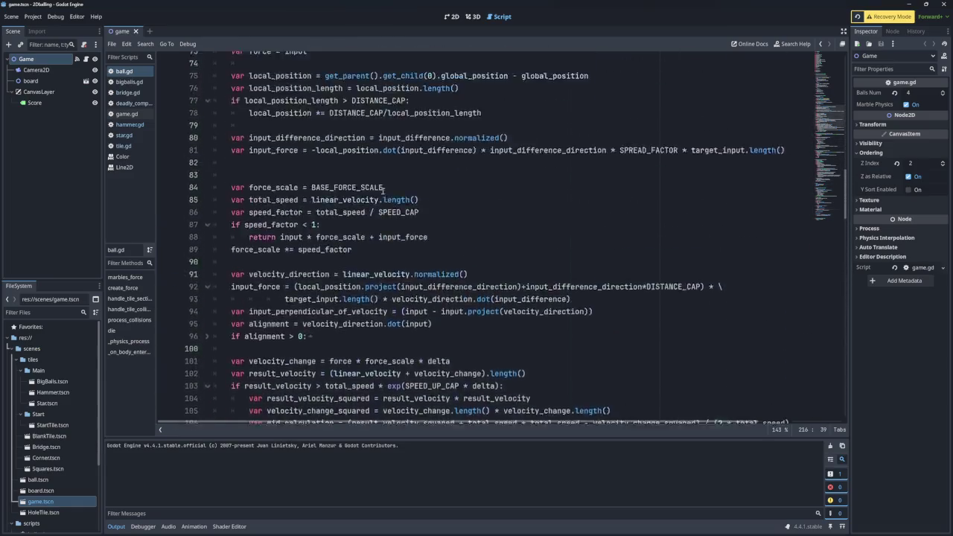
pyautogui.click(328, 134)
pyautogui.click(331, 171)
pyautogui.click(331, 197)
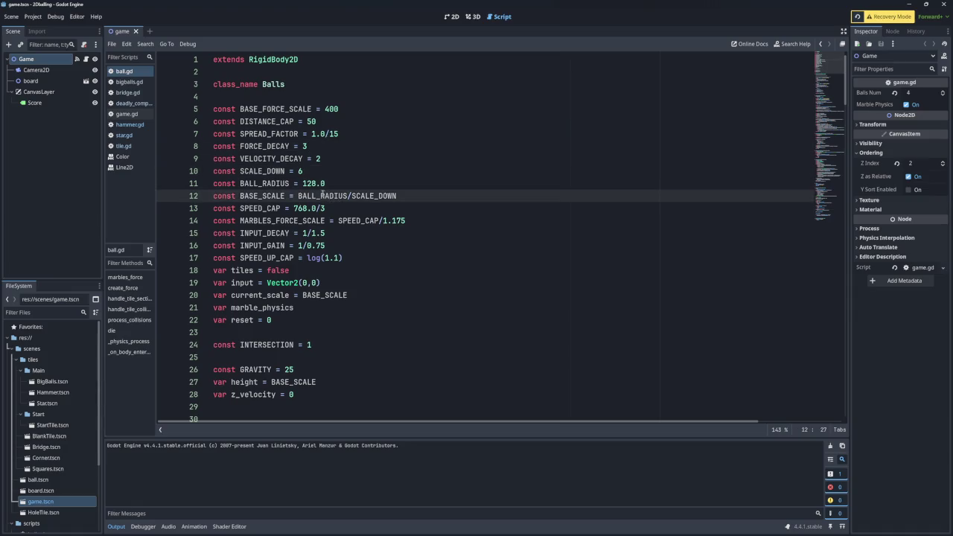
pyautogui.click(319, 184)
pyautogui.click(271, 195)
pyautogui.doubleClick(353, 221)
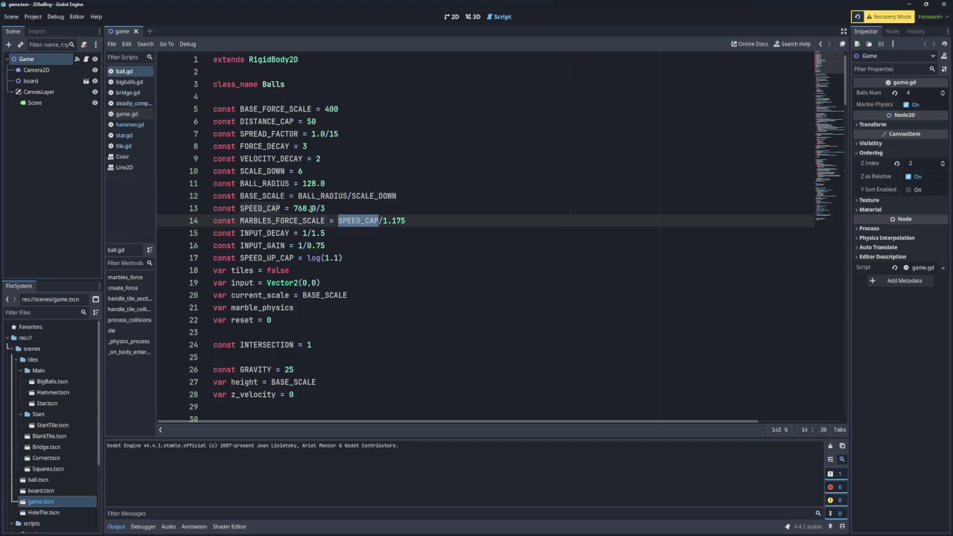
pyautogui.moveTo(316, 209); pyautogui.dragTo(296, 208)
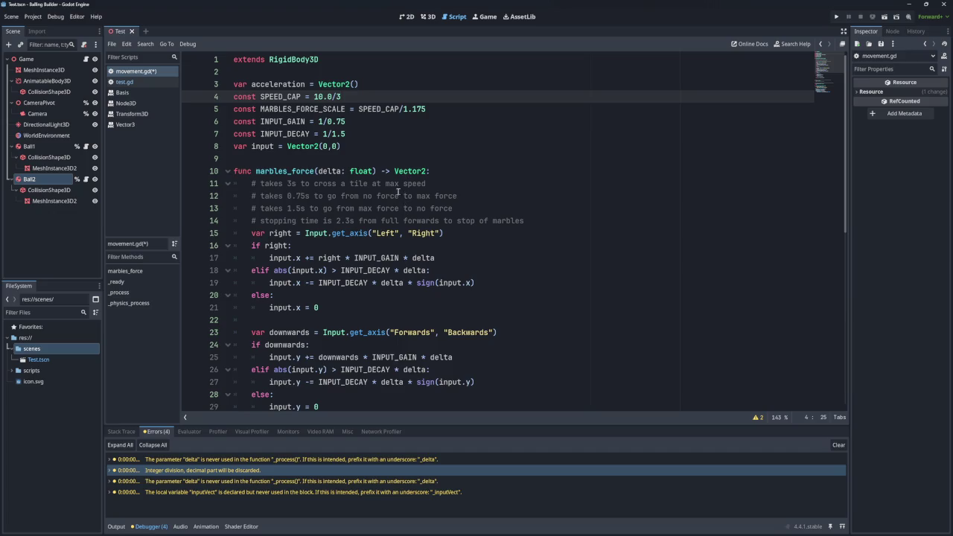
# Step: Review movement.gd's physics code, highlighting 'frame' and 'acceleration', then run the project
pyautogui.scroll(-8, 399, 192)
pyautogui.scroll(4, 363, 178)
pyautogui.scroll(-5, 362, 177)
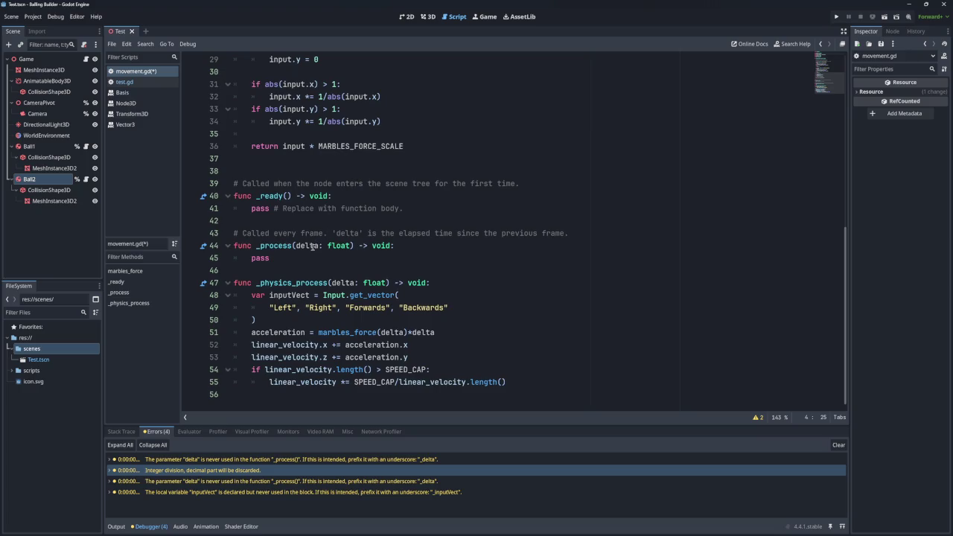
pyautogui.doubleClick(315, 233)
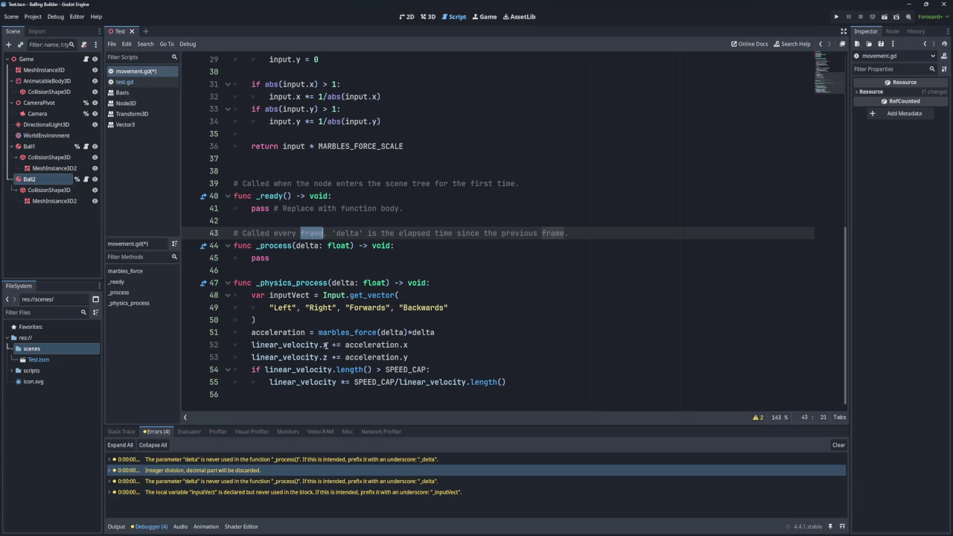
pyautogui.doubleClick(372, 344)
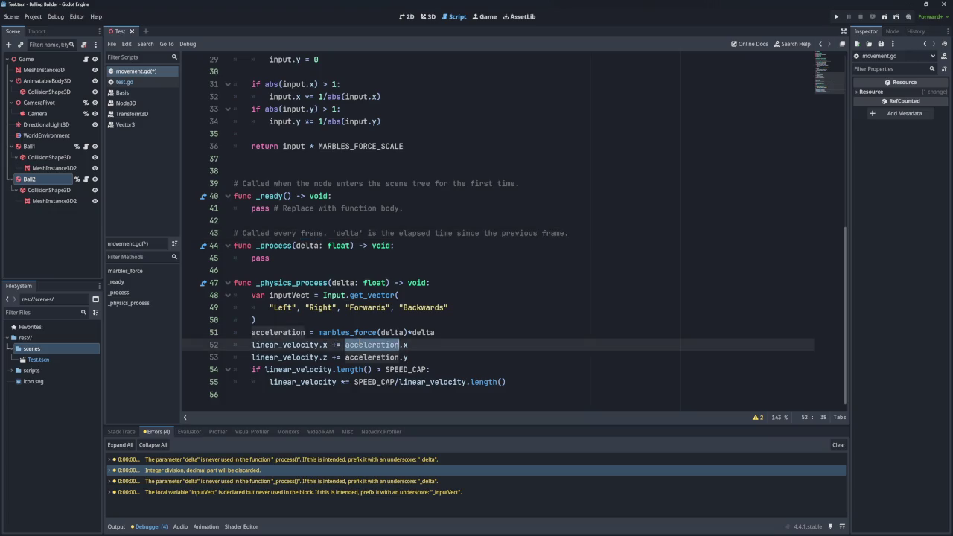
pyautogui.click(835, 16)
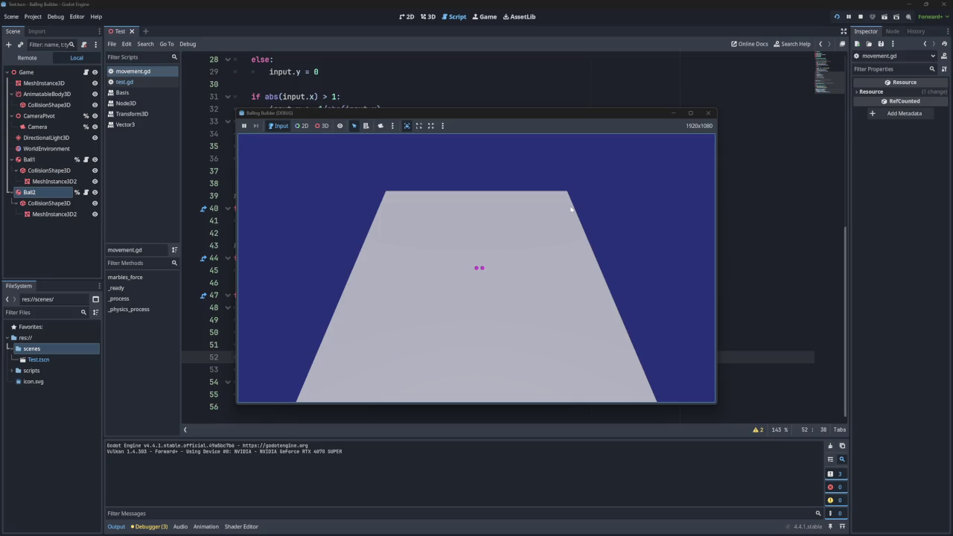
# Step: Tilt the platform with the A, S and W keys to roll the two magenta balls
pyautogui.press('a')
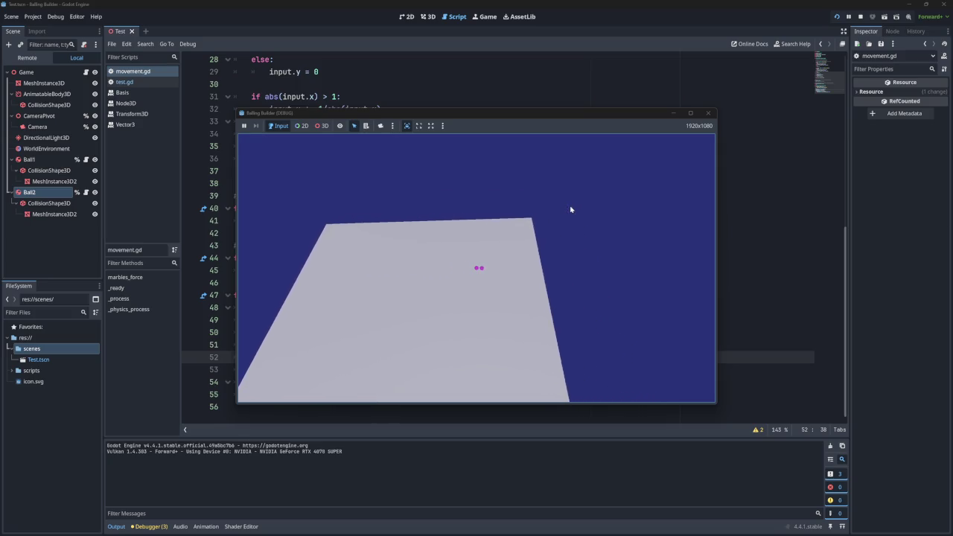
pyautogui.press('s')
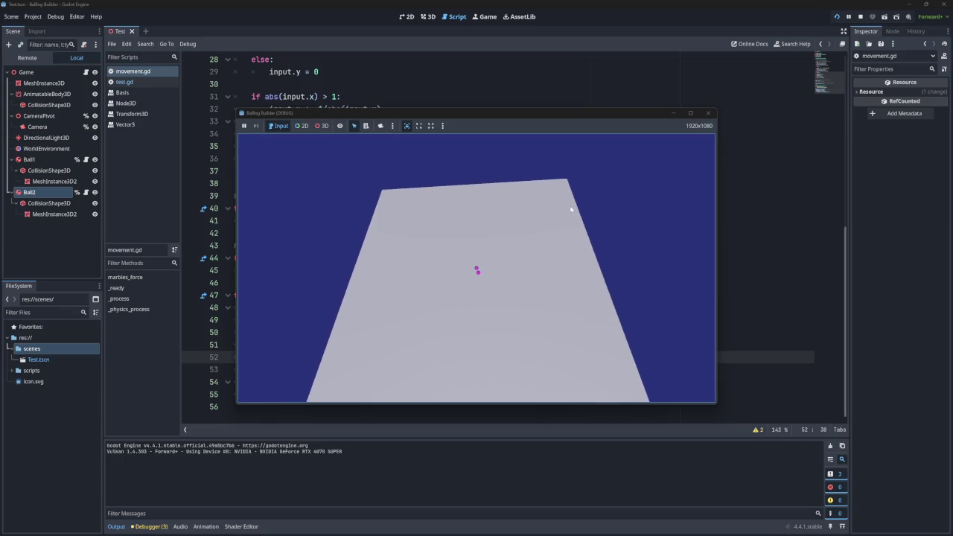
pyautogui.press('w')
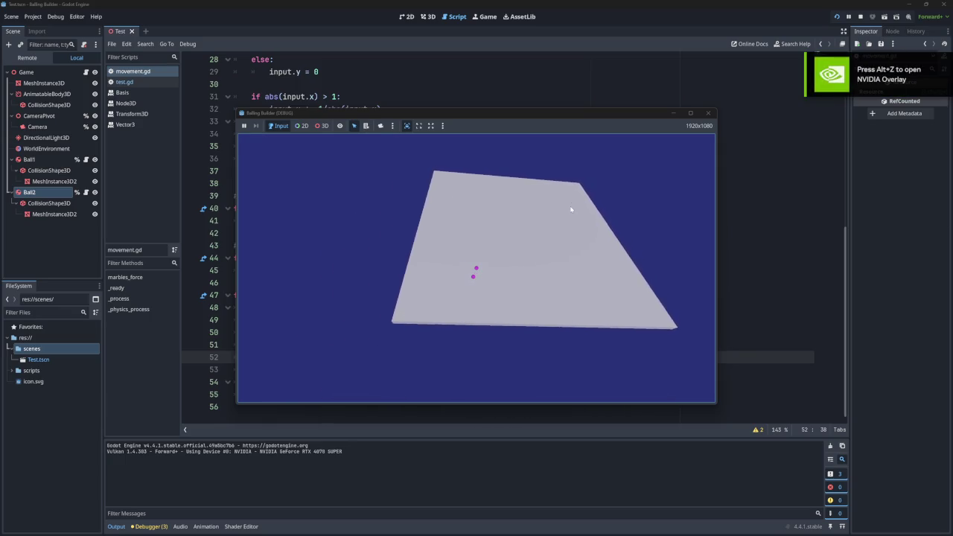
pyautogui.press('s')
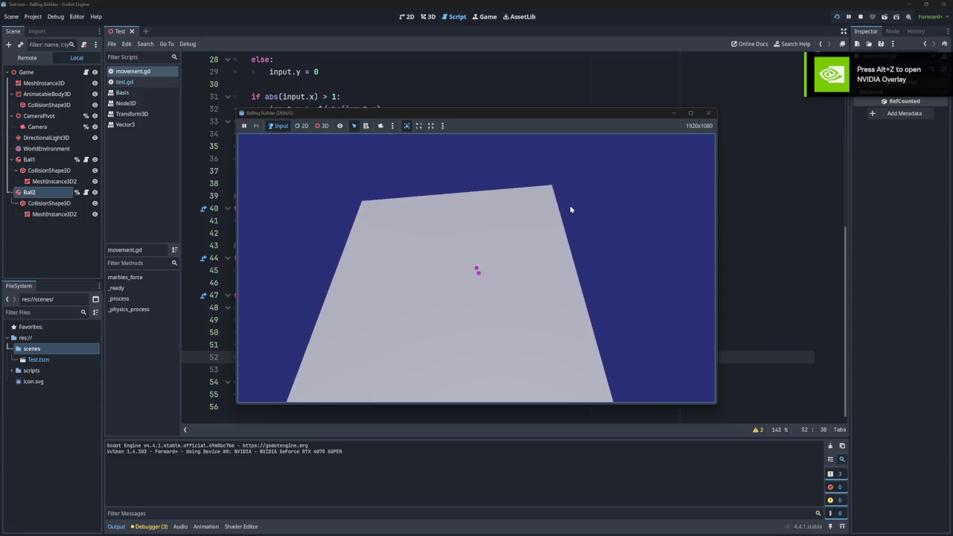
pyautogui.press('w')
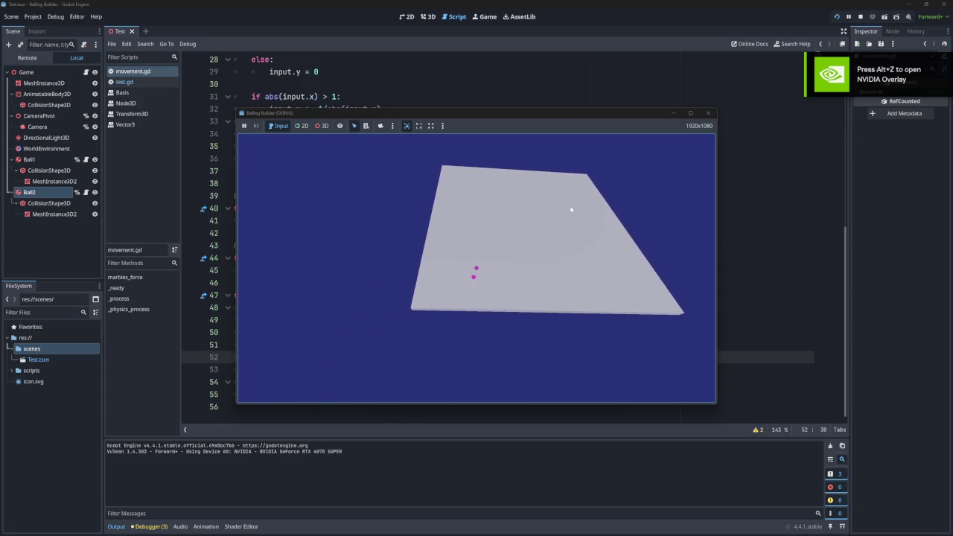
# Step: Restart the game, then relaunch it twice, closing the game window after each run
pyautogui.click(836, 16)
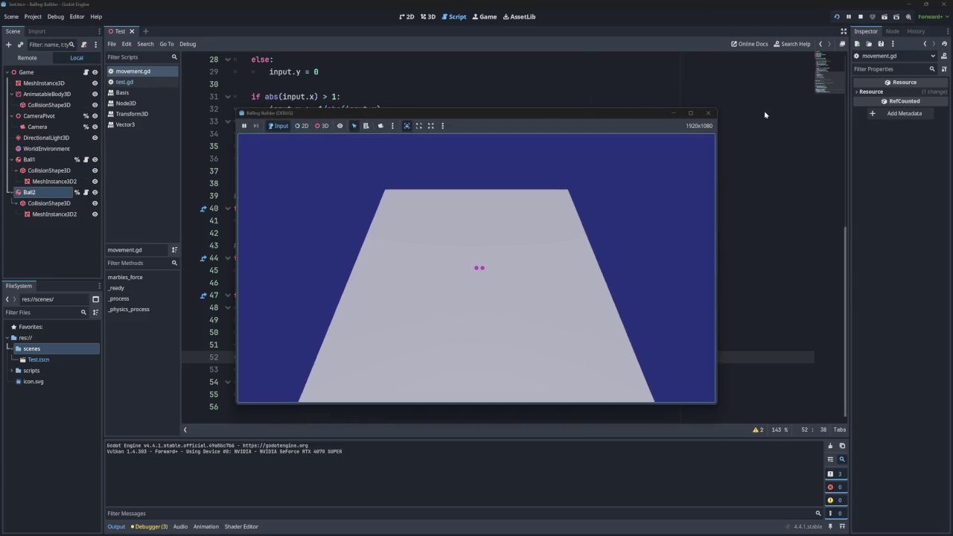
pyautogui.click(707, 113)
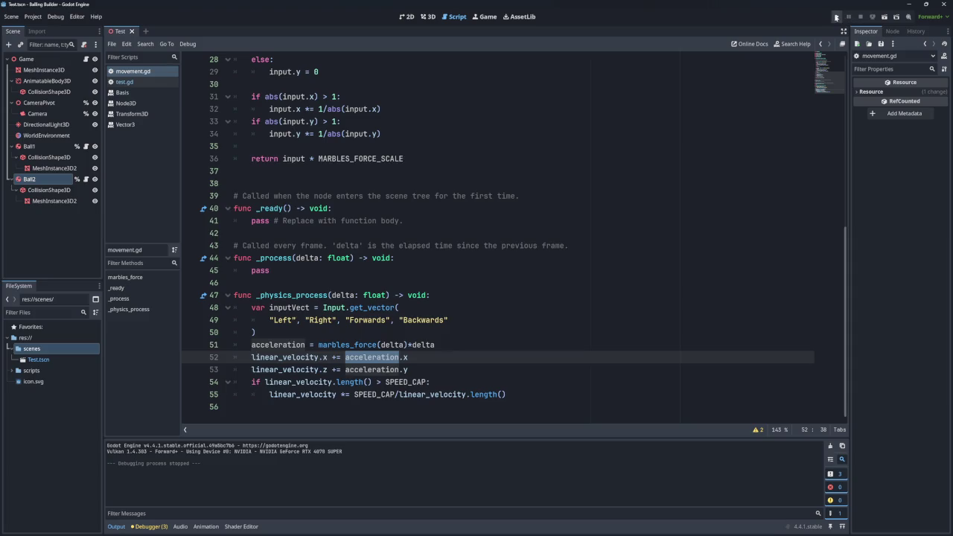
pyautogui.click(837, 17)
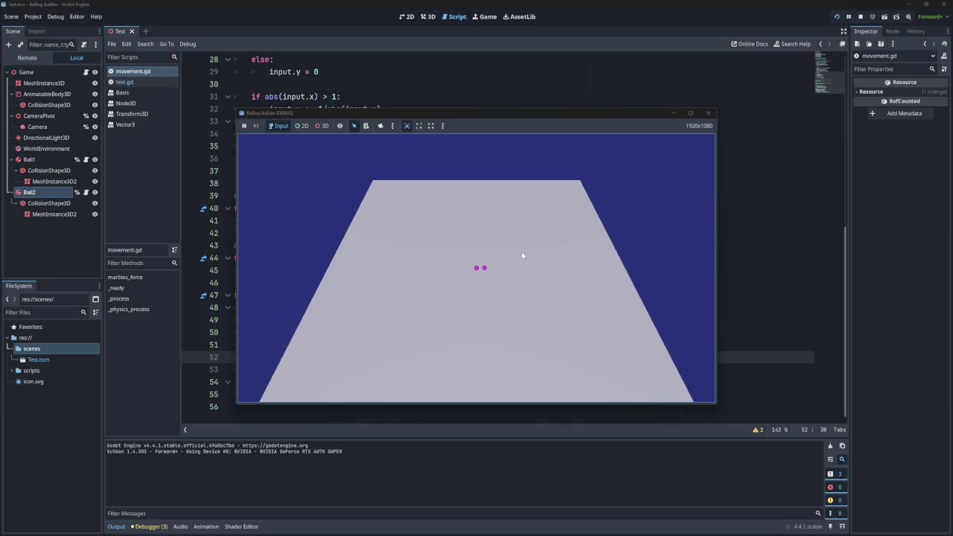
pyautogui.click(708, 114)
pyautogui.click(836, 17)
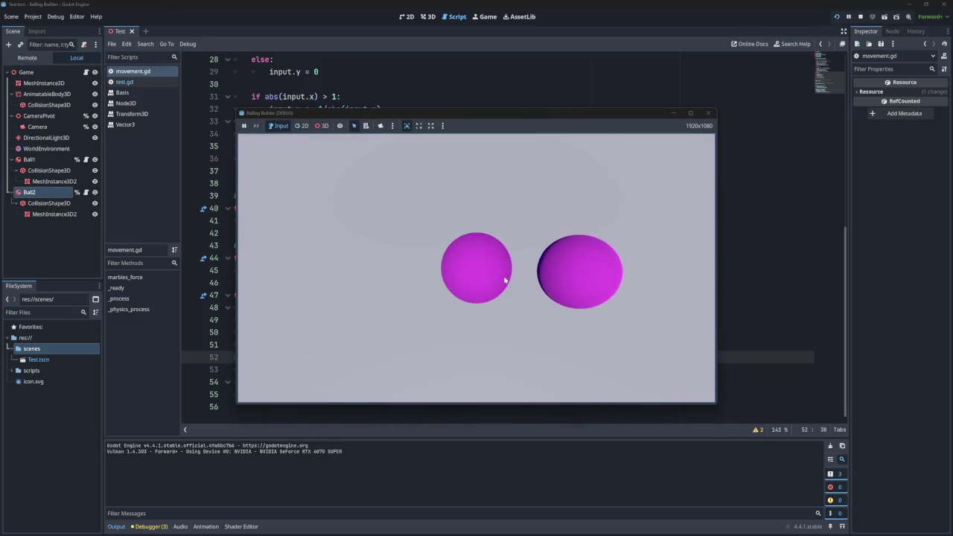
pyautogui.click(708, 113)
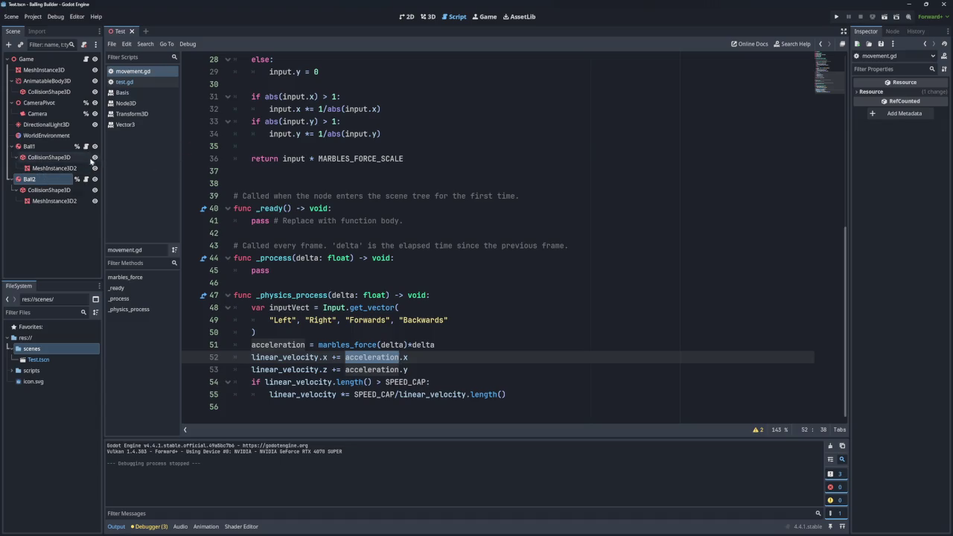
# Step: Look through the scene nodes and set Ball1's Y position to 0.3
pyautogui.click(406, 16)
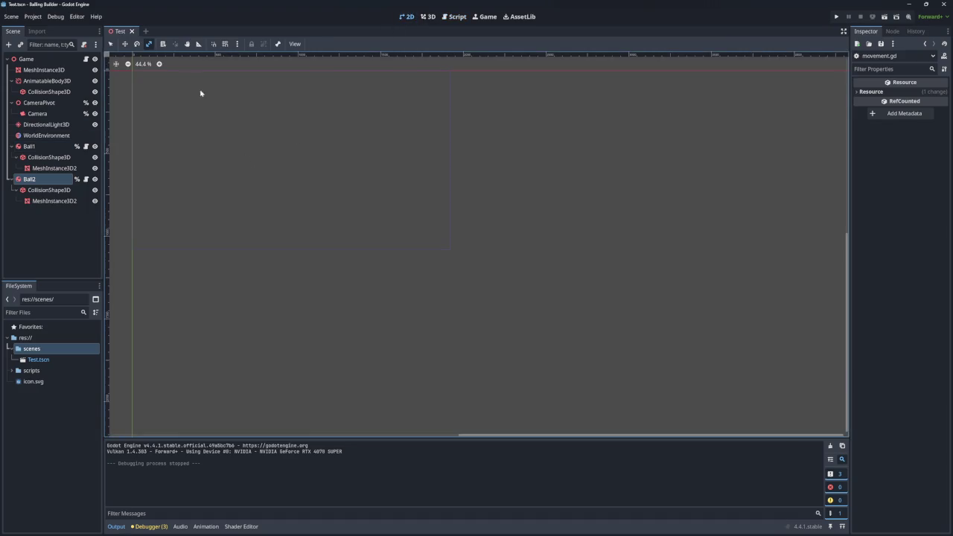
pyautogui.click(26, 59)
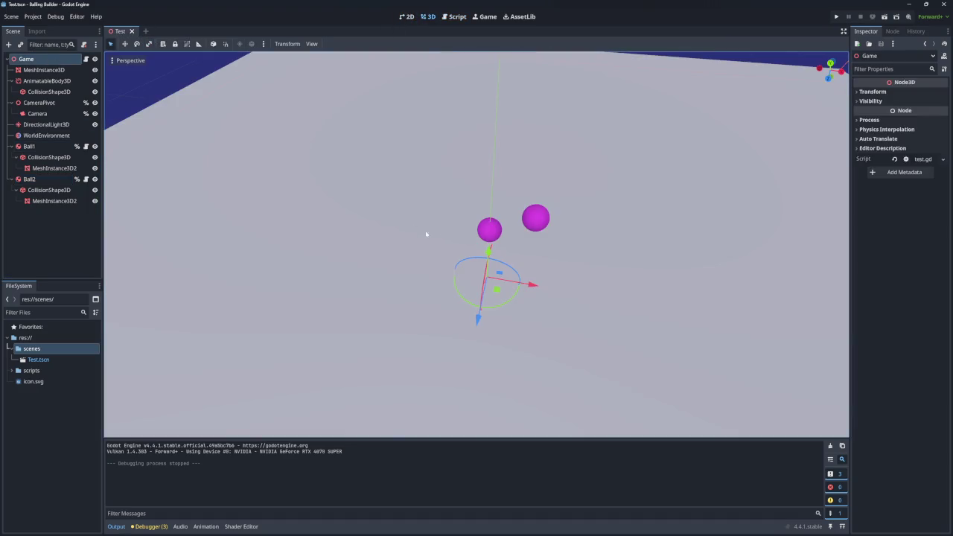
pyautogui.click(492, 228)
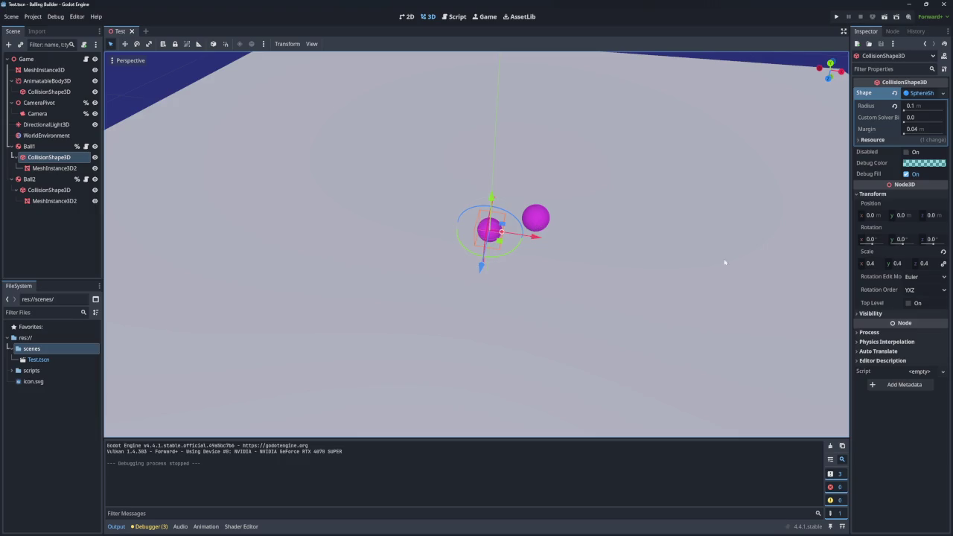
pyautogui.click(541, 221)
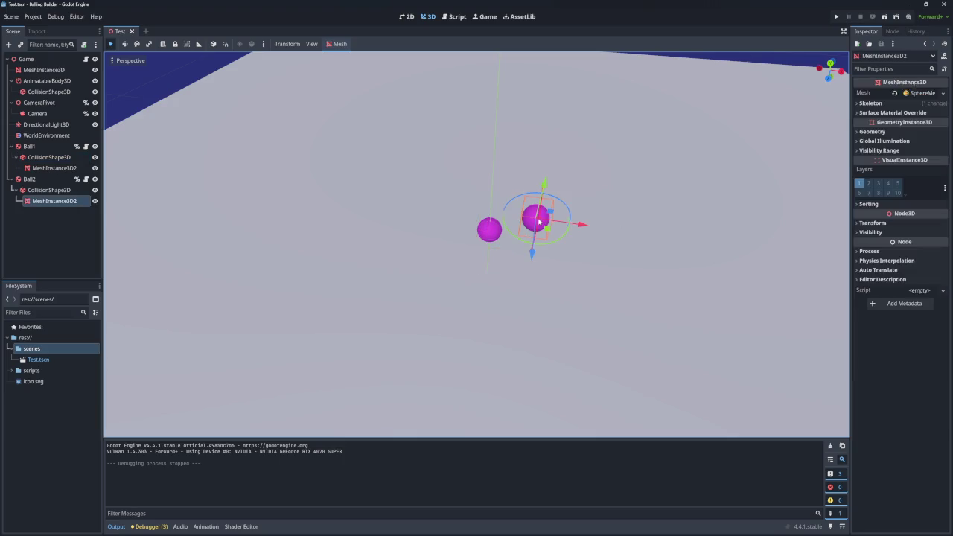
pyautogui.click(45, 146)
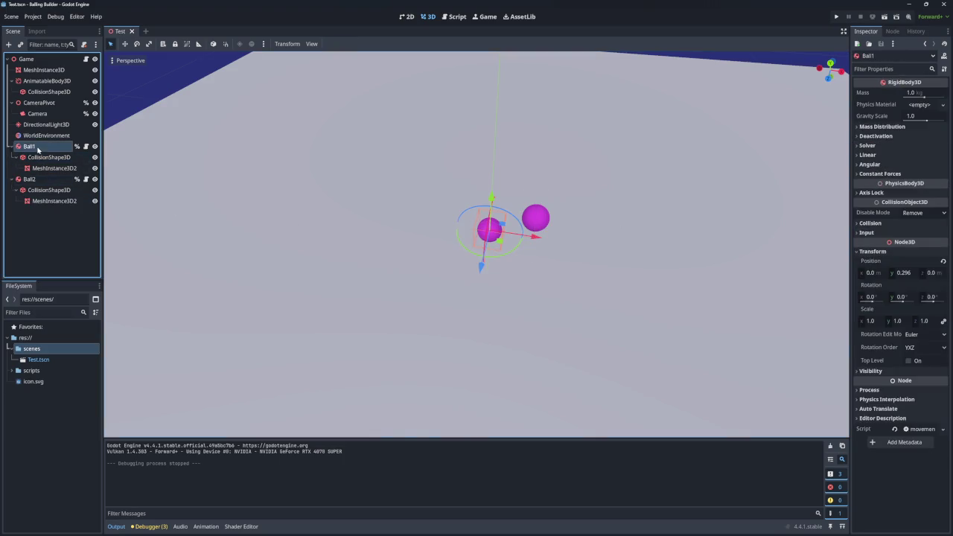
pyautogui.click(909, 275)
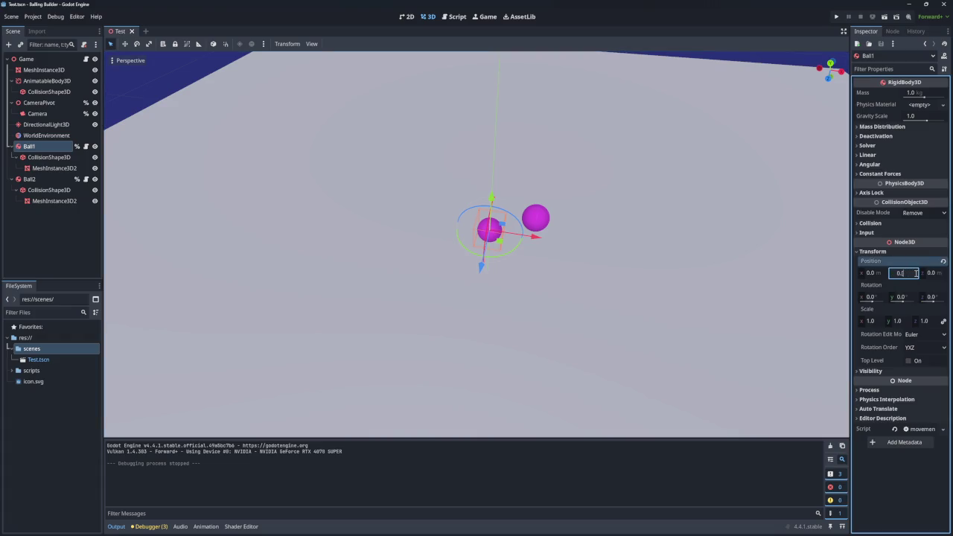
pyautogui.write('3')
pyautogui.press('Return')
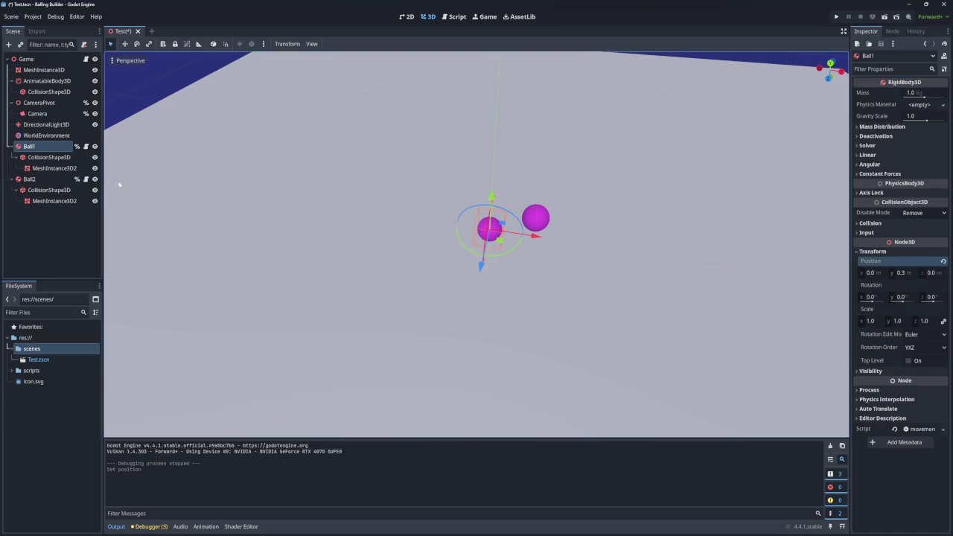
# Step: Set Ball2's Y position to 0.3 and run the project
pyautogui.click(33, 179)
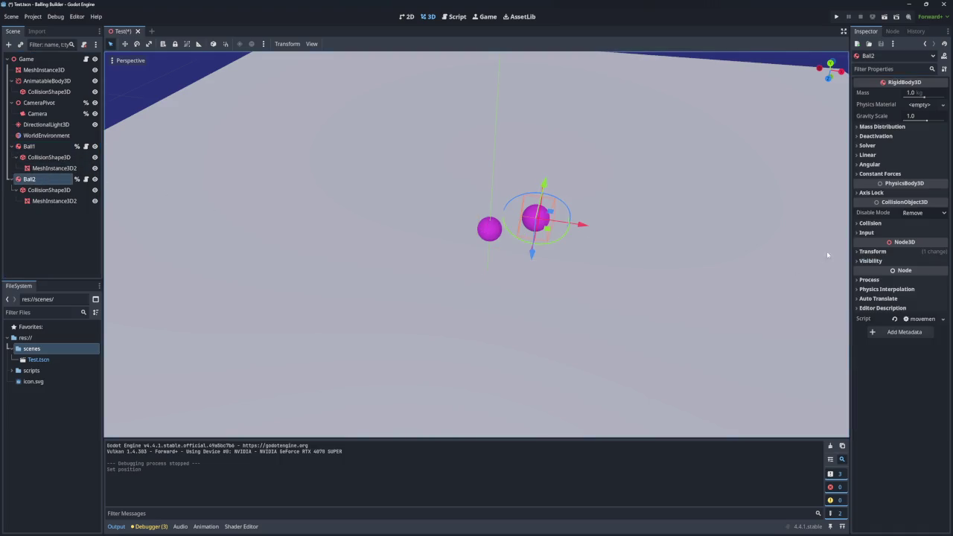
pyautogui.click(875, 252)
pyautogui.click(903, 273)
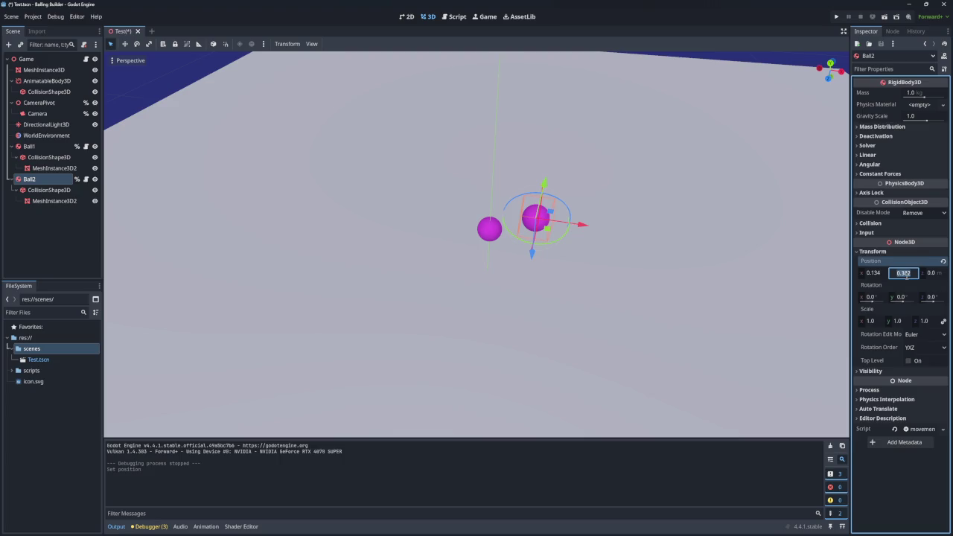
pyautogui.write('0.3')
pyautogui.press('Return')
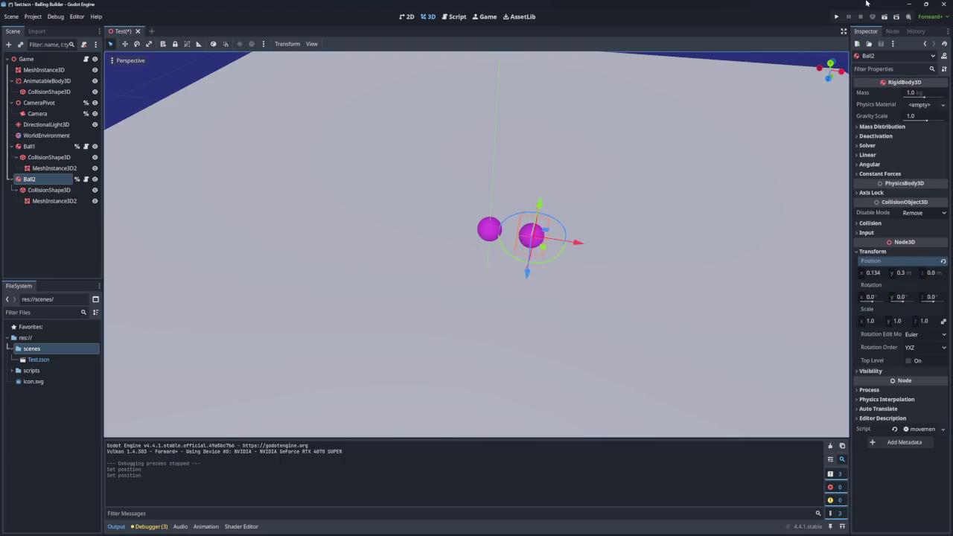
pyautogui.click(833, 18)
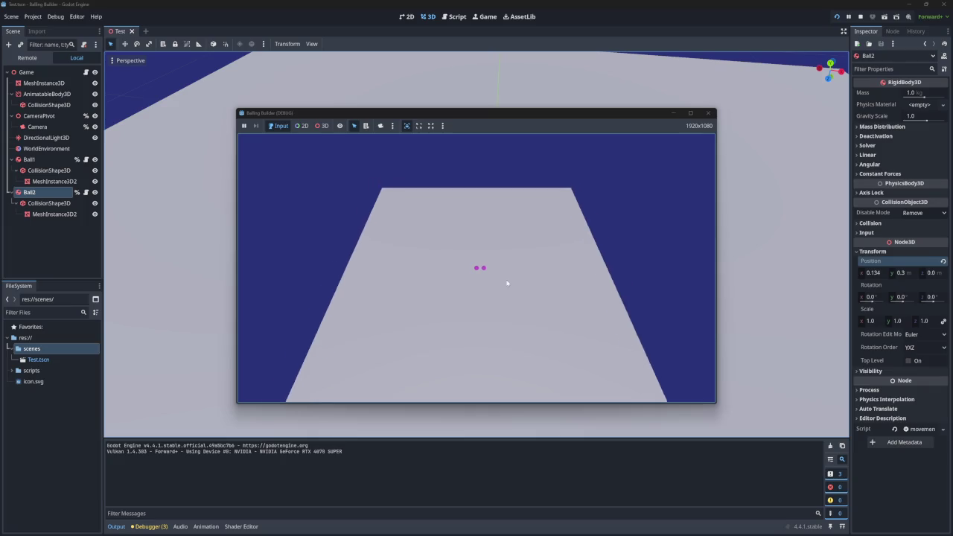
pyautogui.scroll(3, 481, 274)
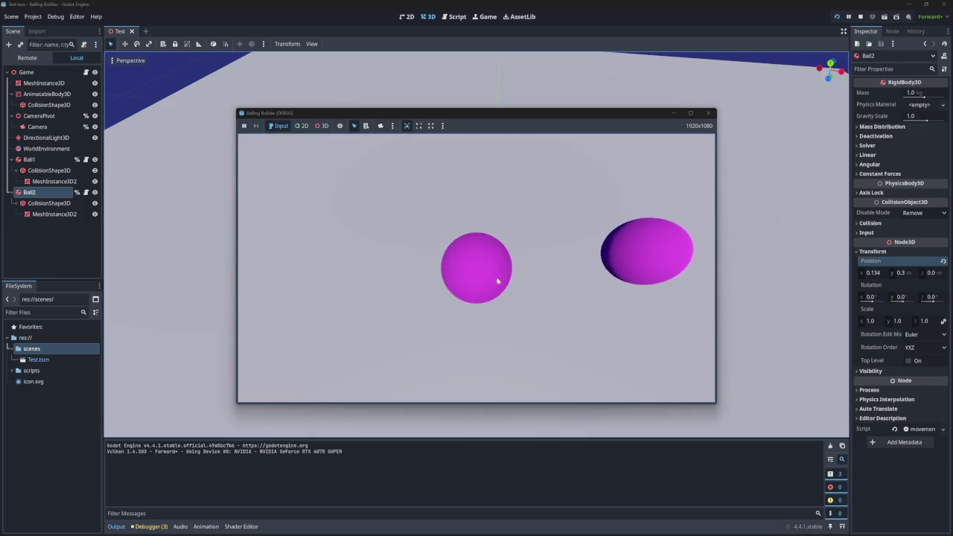
pyautogui.scroll(-2, 495, 277)
pyautogui.scroll(-2, 498, 280)
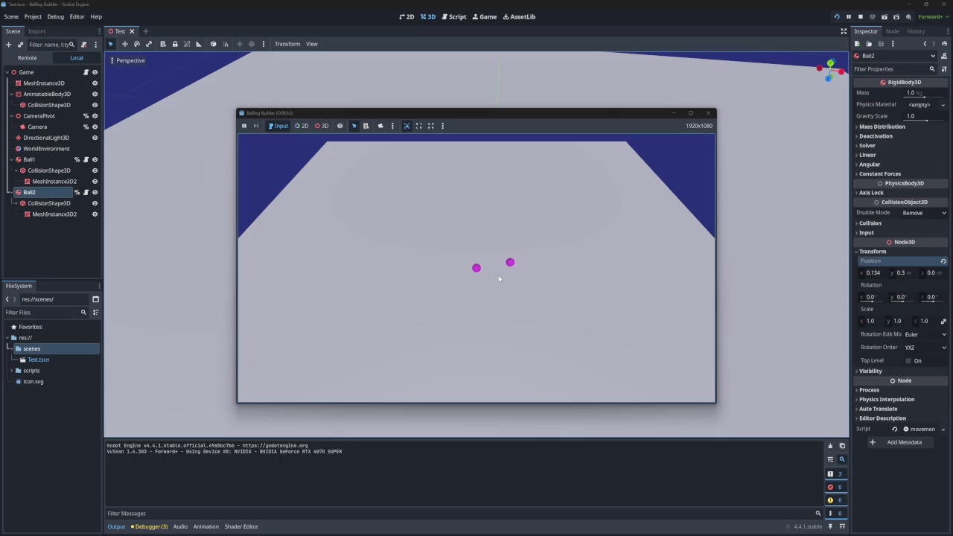
pyautogui.scroll(3, 499, 278)
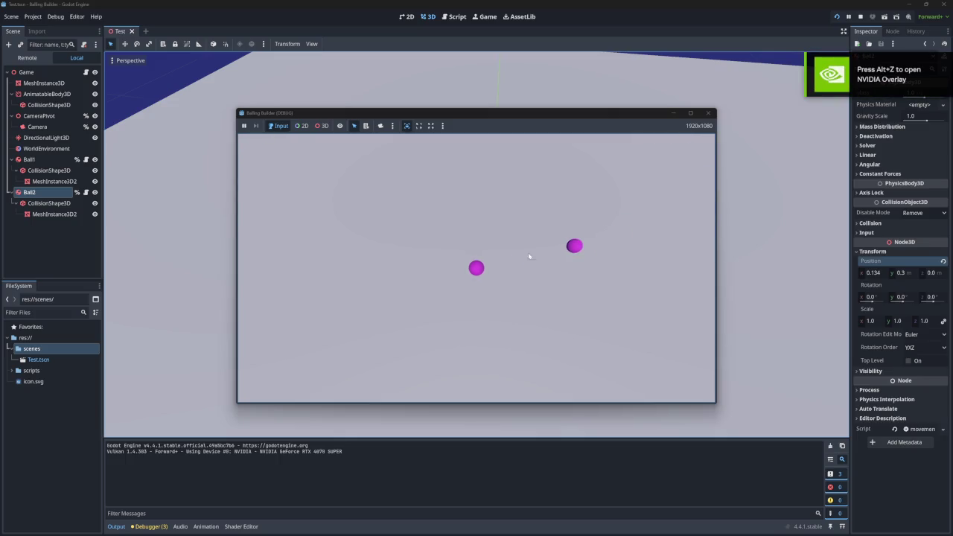
pyautogui.click(709, 113)
pyautogui.press('F5')
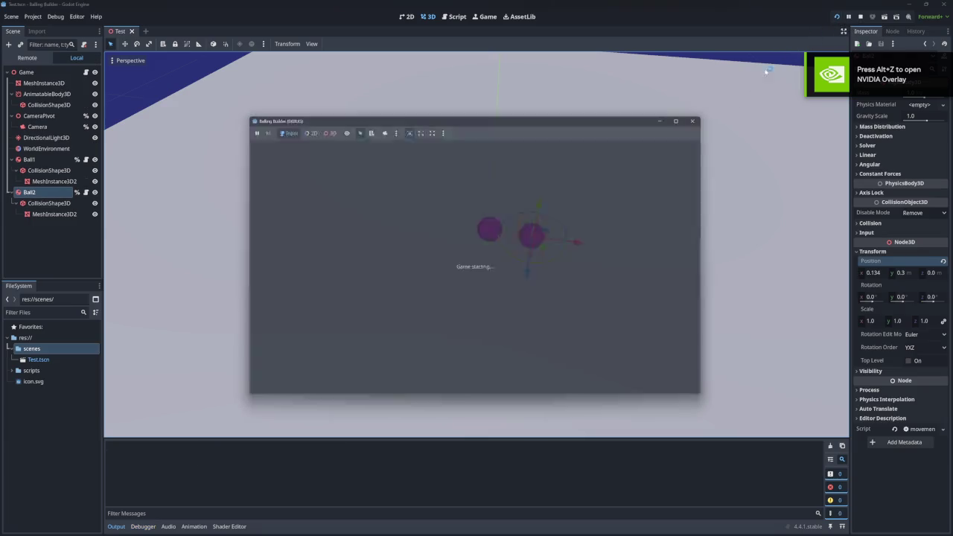
pyautogui.scroll(3, 499, 268)
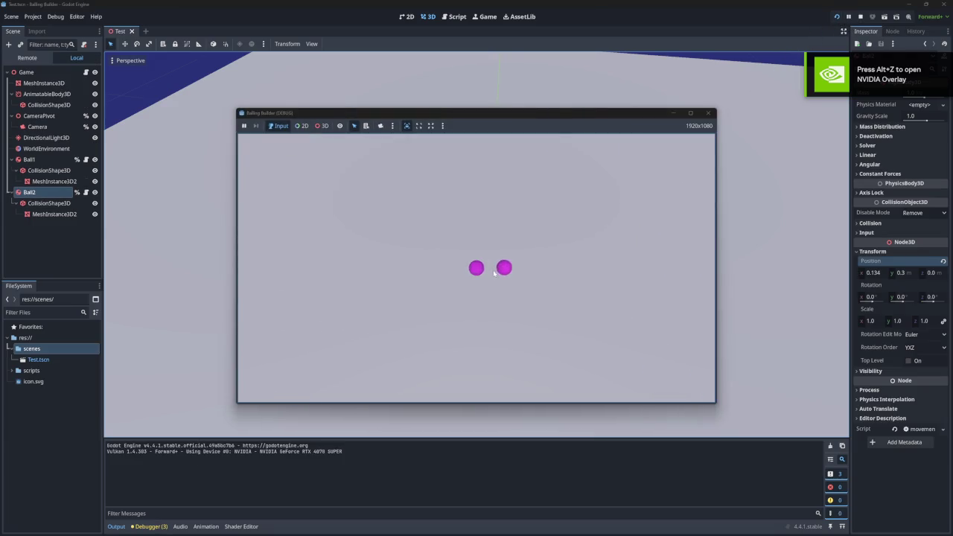
pyautogui.scroll(-5, 497, 271)
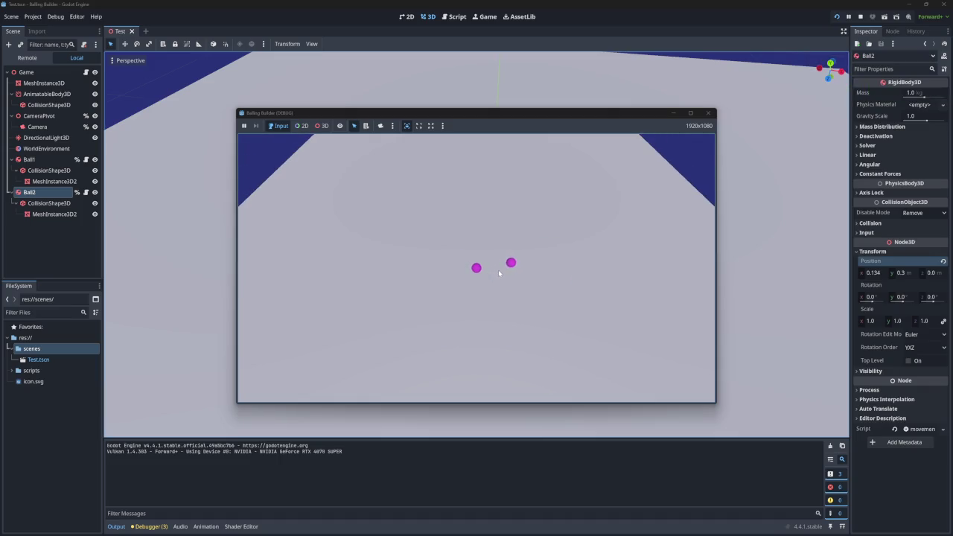
pyautogui.scroll(-2, 499, 272)
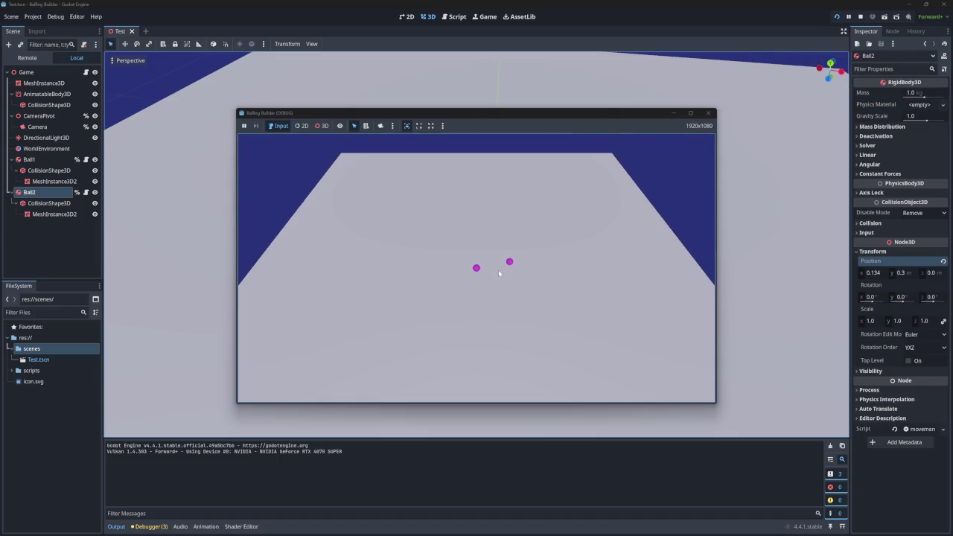
pyautogui.press('Left')
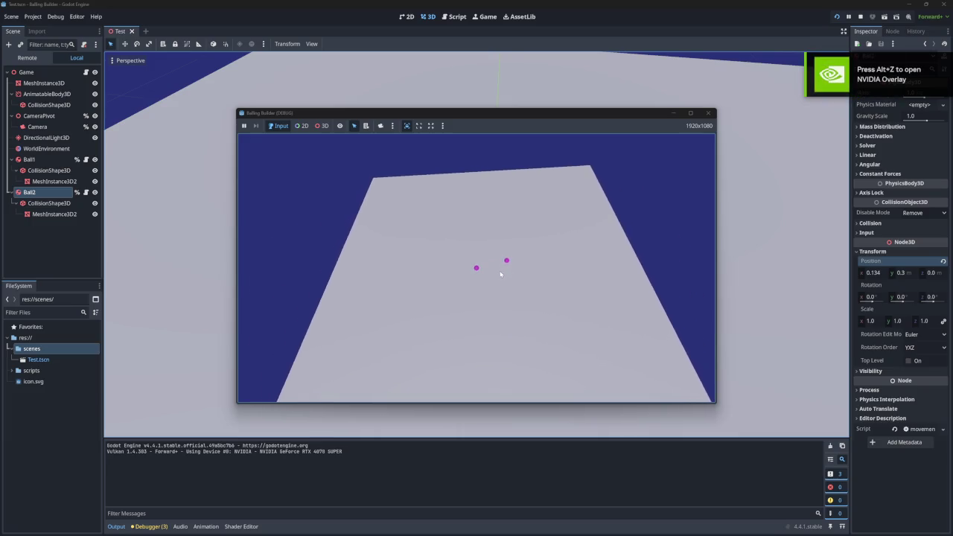
pyautogui.press('Left')
pyautogui.press('Left')
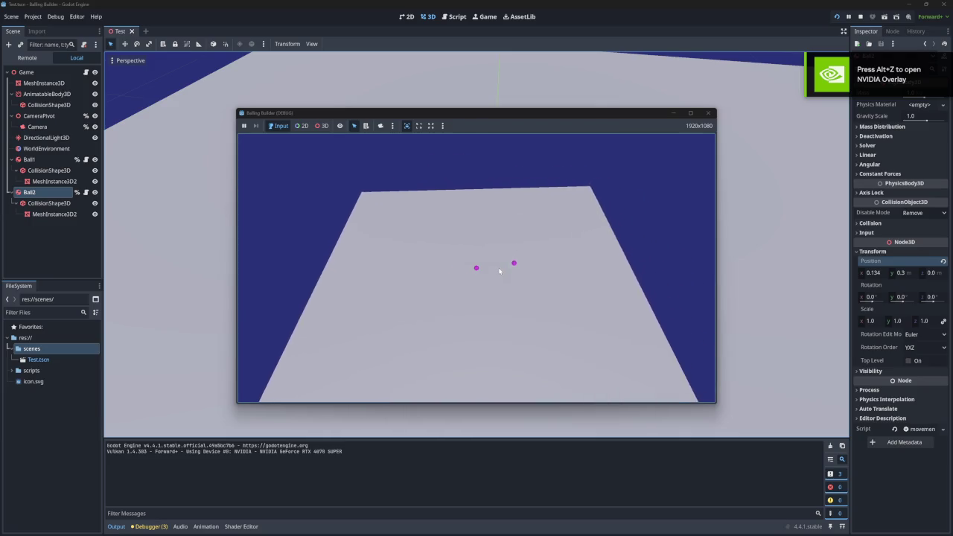
pyautogui.scroll(5, 499, 271)
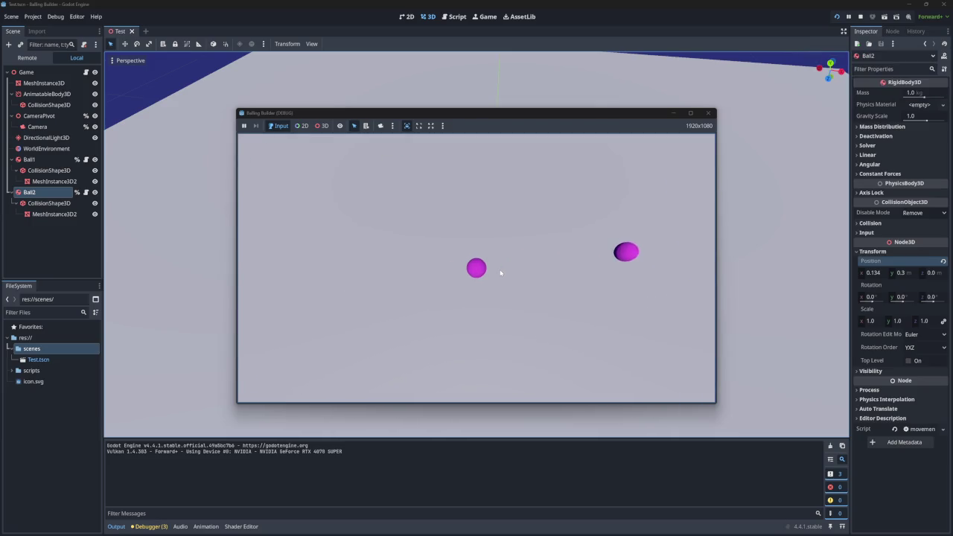
pyautogui.press('F8')
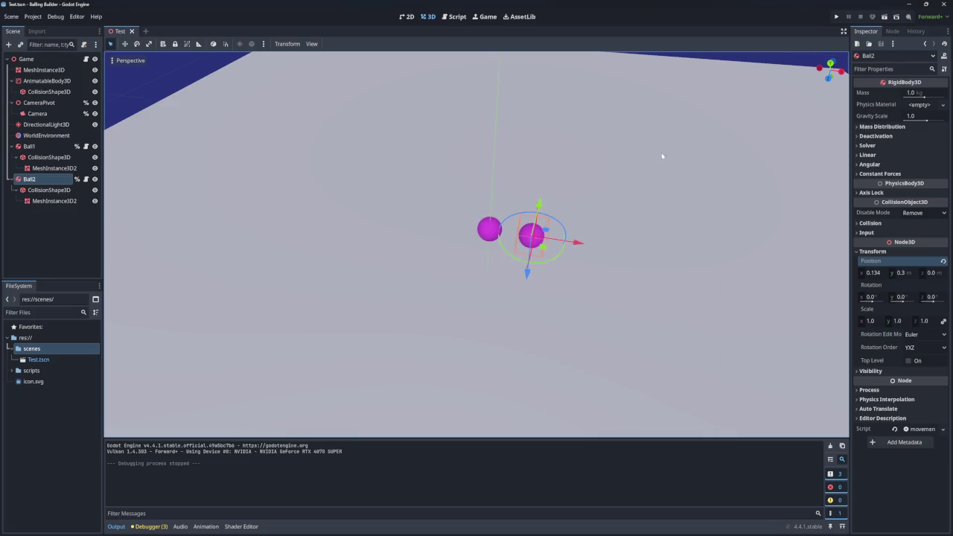
pyautogui.scroll(5, 665, 187)
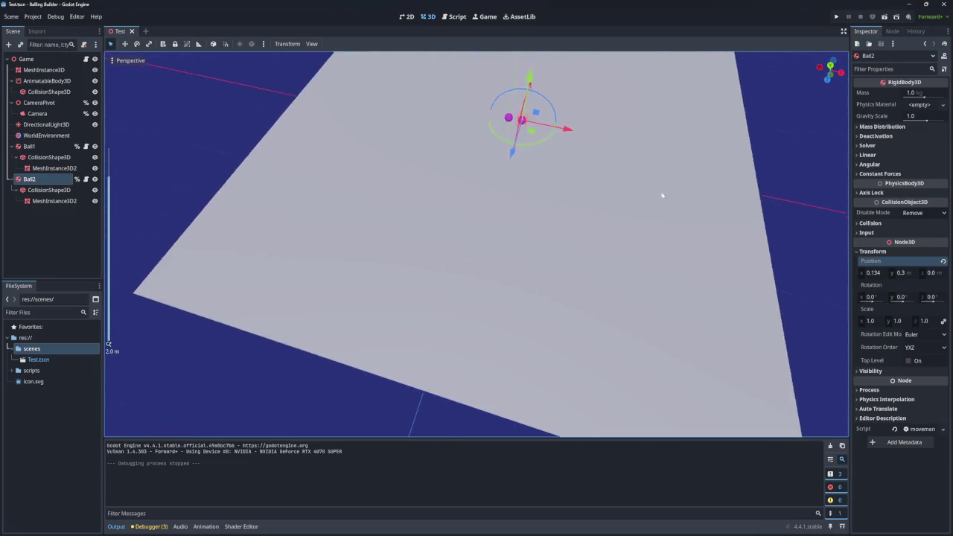
pyautogui.click(836, 16)
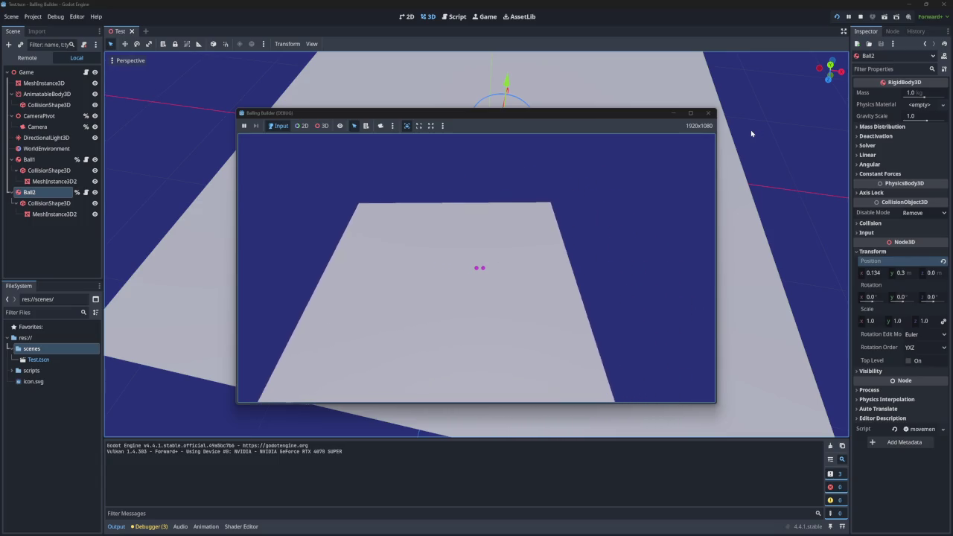
pyautogui.scroll(5, 494, 274)
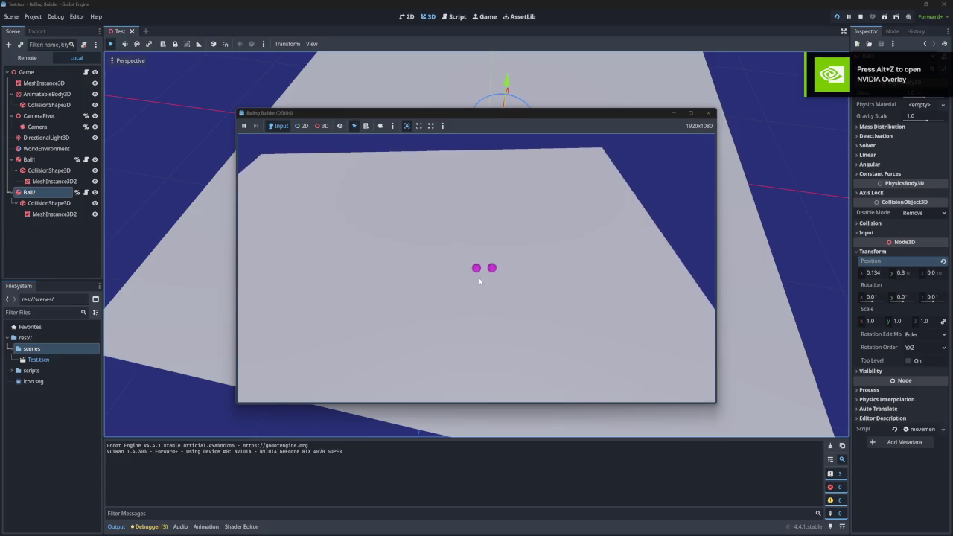
pyautogui.scroll(-5, 487, 281)
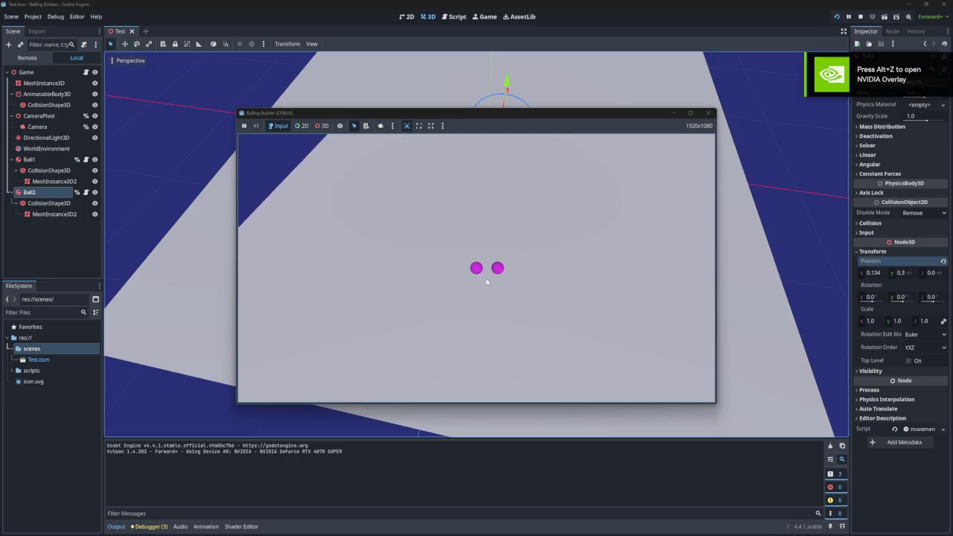
pyautogui.scroll(-3, 486, 281)
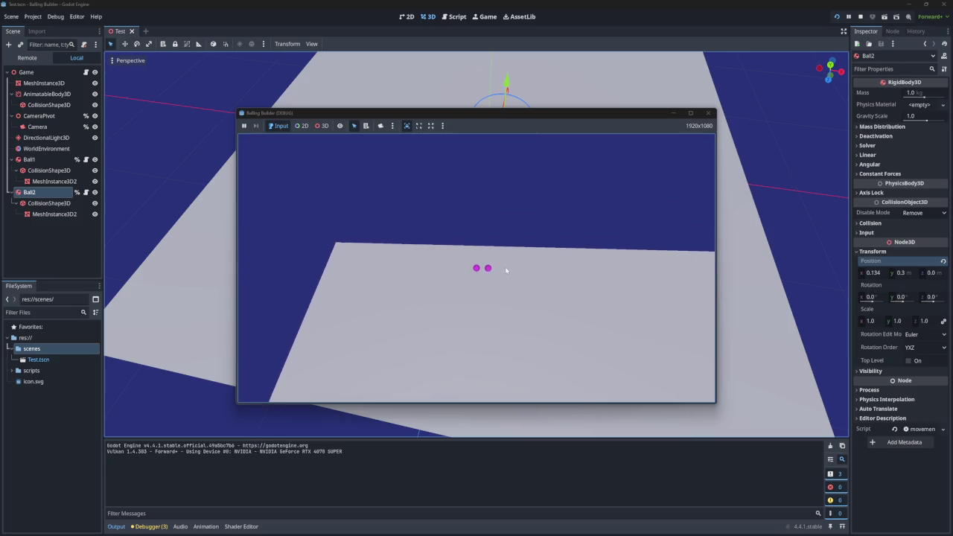
pyautogui.click(707, 112)
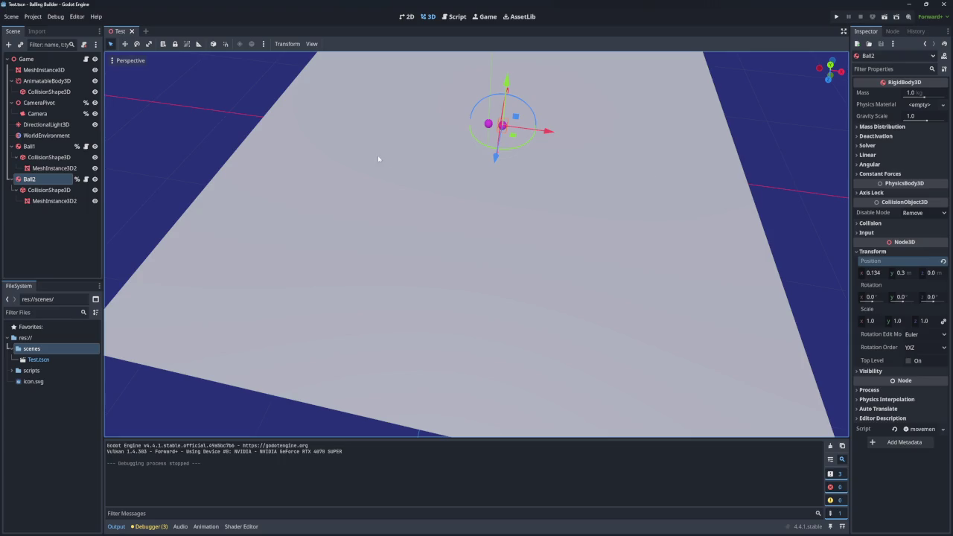
pyautogui.click(57, 82)
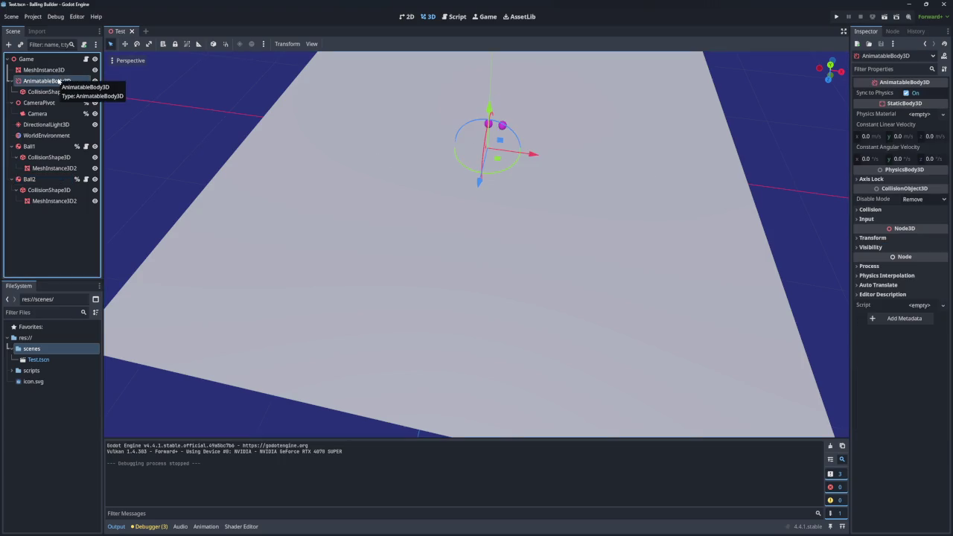
# Step: Delete the AnimatableBody3D node and test-run the scene without it
pyautogui.press('Delete')
pyautogui.press('Return')
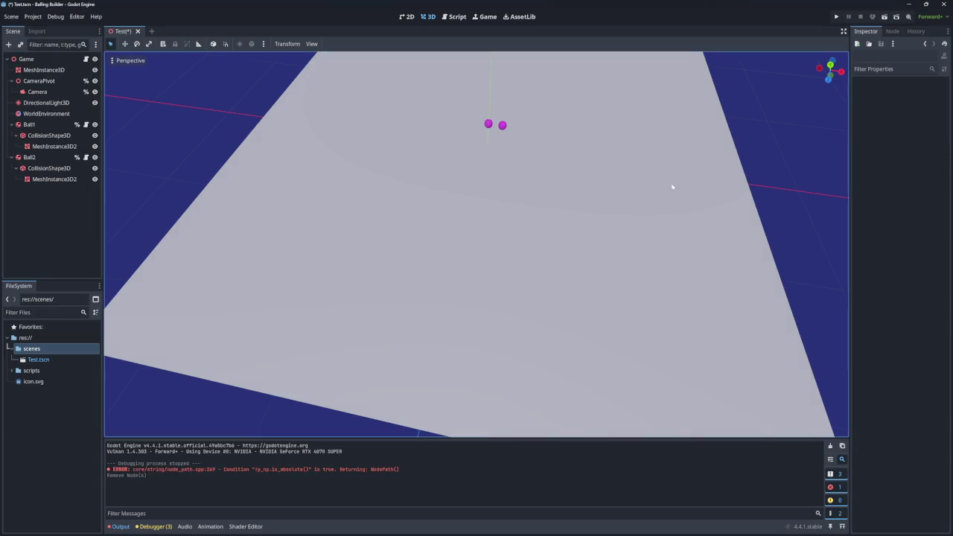
pyautogui.click(836, 17)
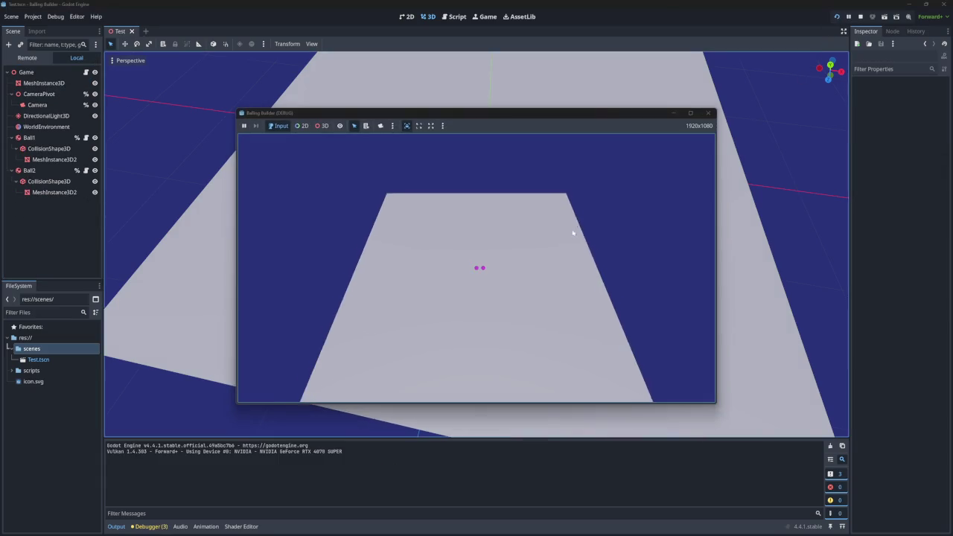
pyautogui.click(711, 113)
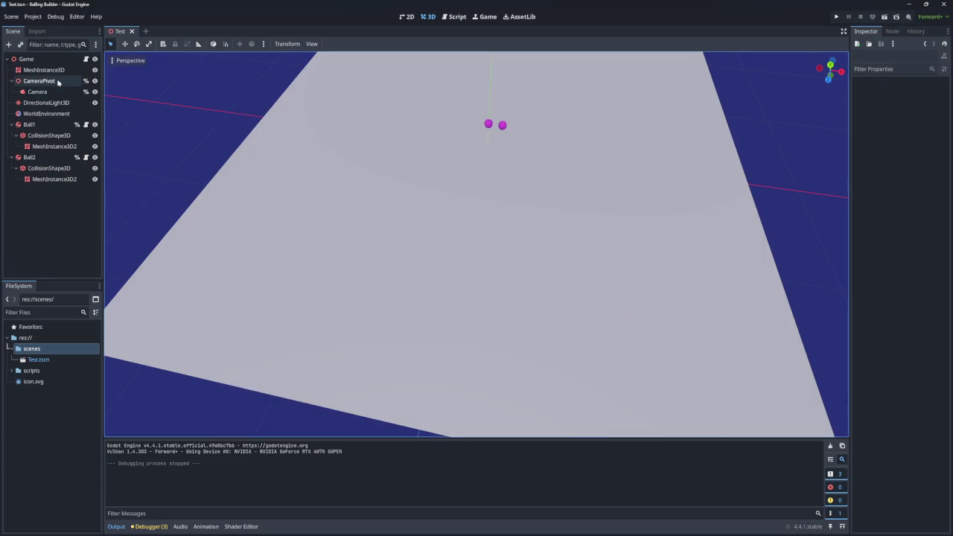
# Step: Restore AnimatableBody3D, make it a child of MeshInstance3D, and save the scene
pyautogui.hotkey('ctrl', 'z')
pyautogui.click(51, 82)
pyautogui.moveTo(51, 83)
pyautogui.mouseDown()
pyautogui.moveTo(60, 67)
pyautogui.moveTo(45, 70)
pyautogui.mouseUp()
pyautogui.hotkey('ctrl', 's')
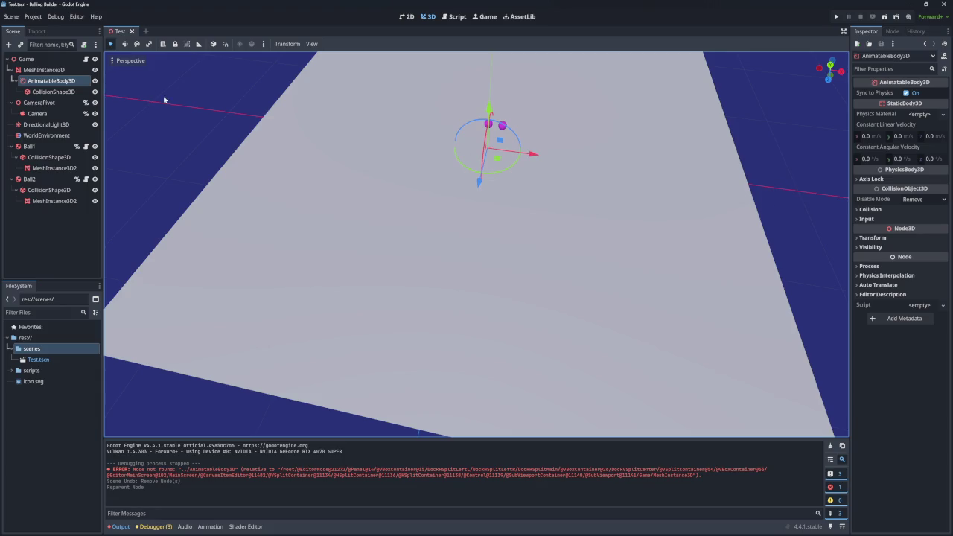
# Step: Play-test the scene twice, then select Ball2
pyautogui.click(836, 17)
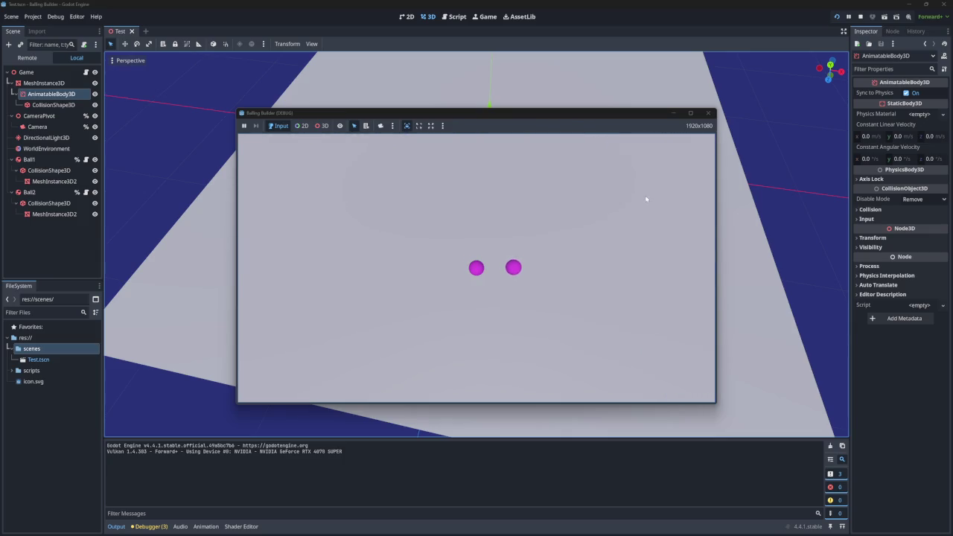
pyautogui.click(707, 115)
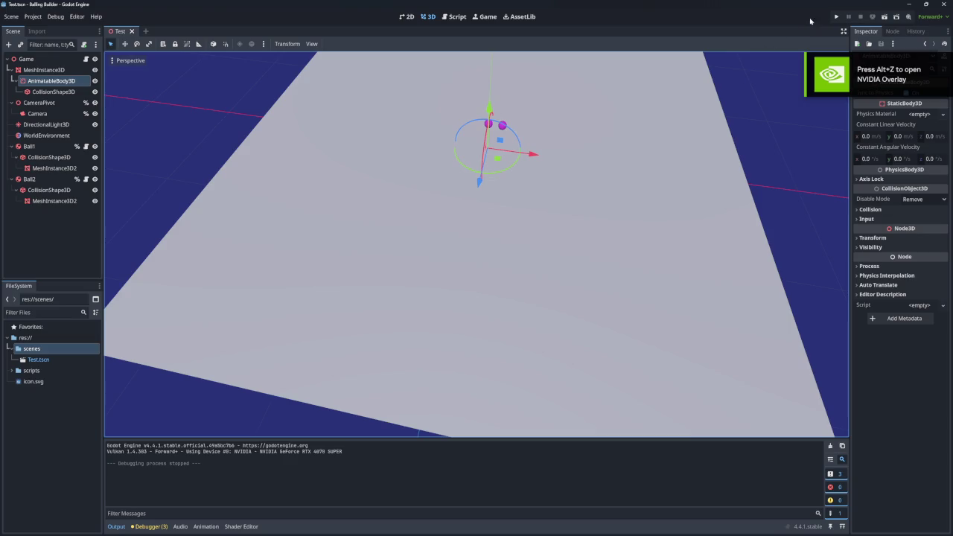
pyautogui.click(837, 17)
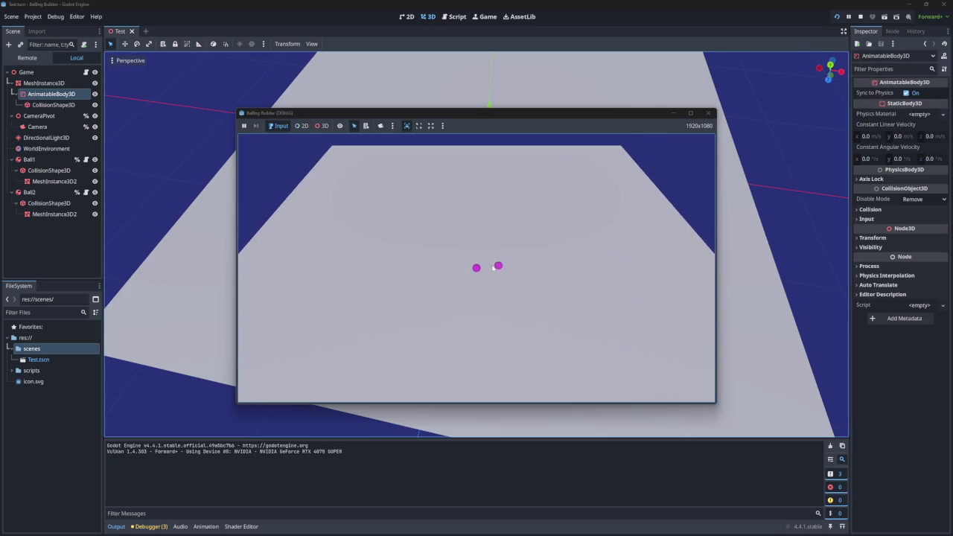
pyautogui.click(702, 112)
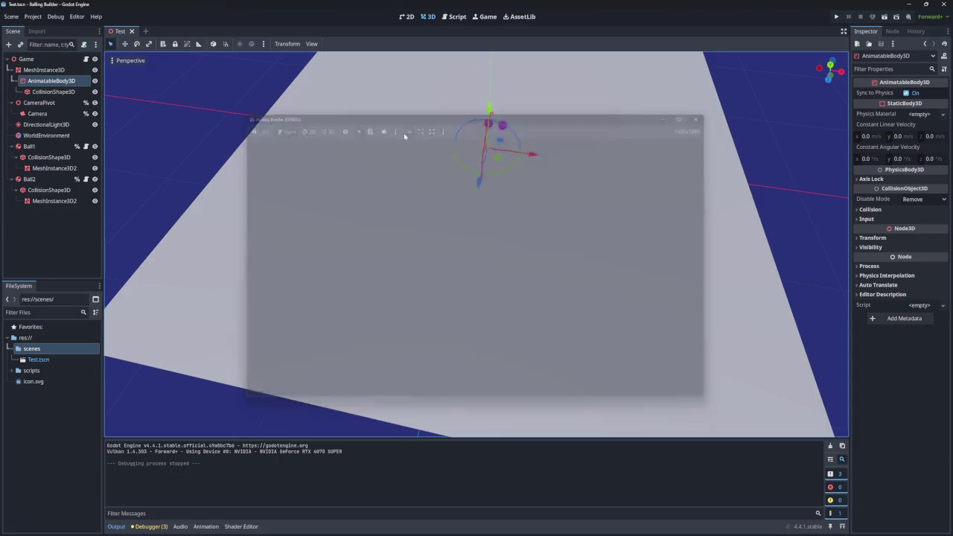
pyautogui.click(47, 180)
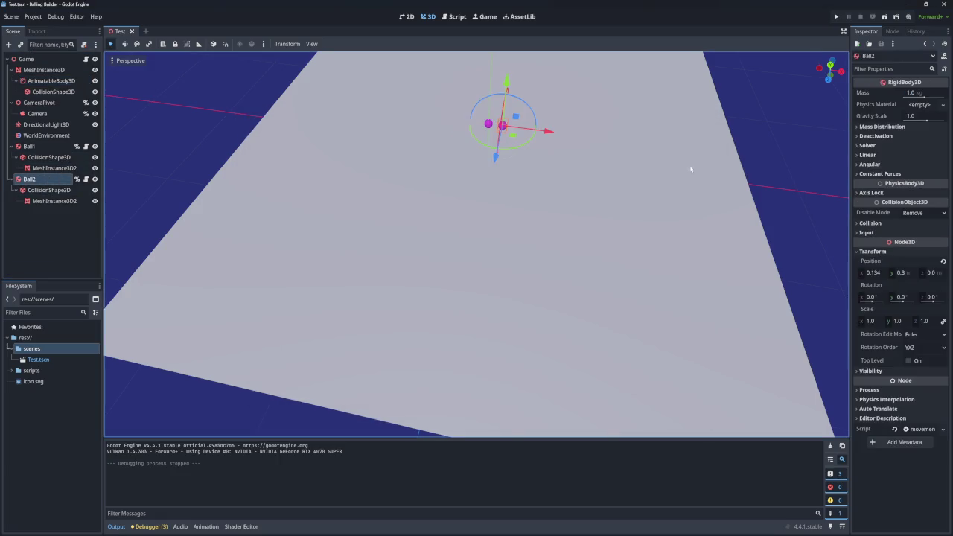
# Step: Set Ball2's X position to 0, then test-run and stop the game
pyautogui.click(873, 273)
pyautogui.write('0')
pyautogui.press('Return')
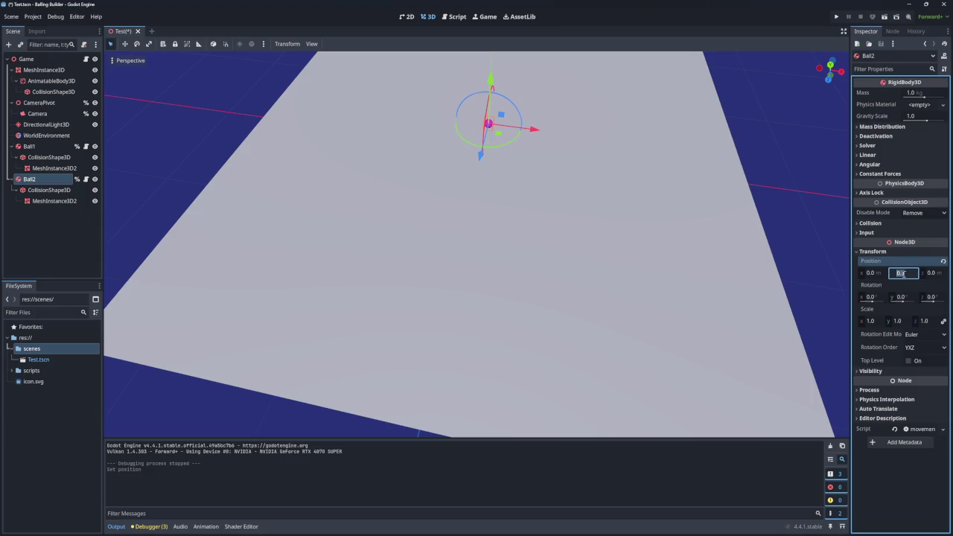
pyautogui.write('1')
pyautogui.press('Return')
pyautogui.click(836, 16)
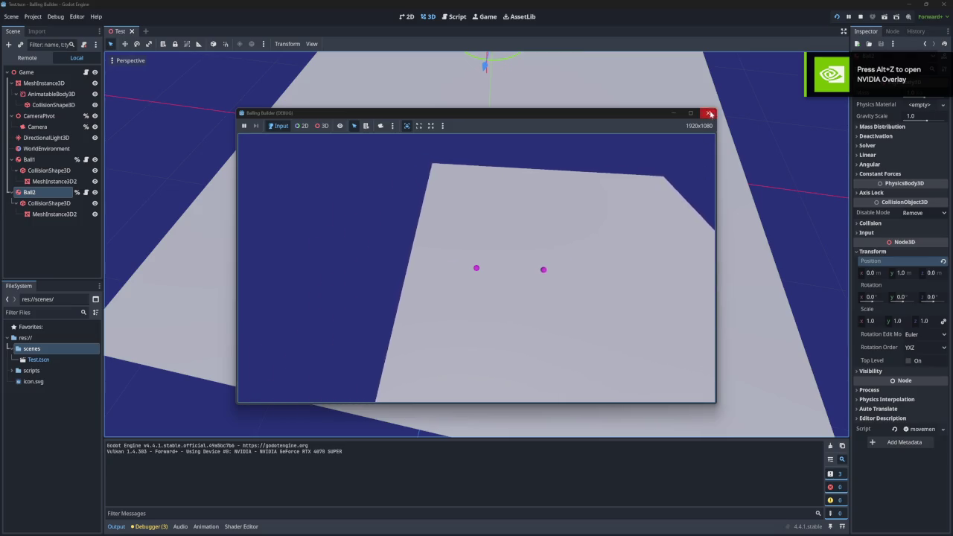
pyautogui.press('F8')
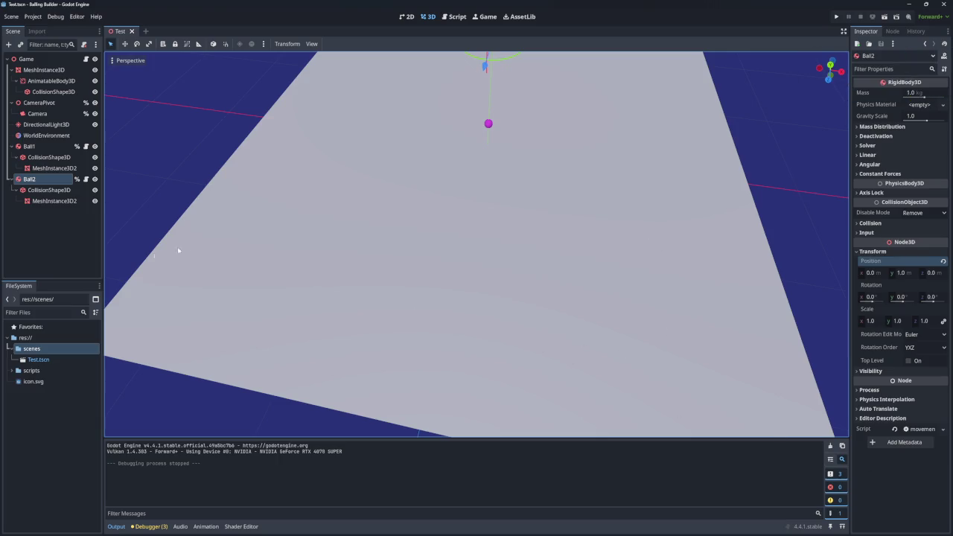
# Step: Try Ball2 heights of 0.25 and then 0.1, framing the ball in the viewport
pyautogui.click(906, 274)
pyautogui.write('0.25')
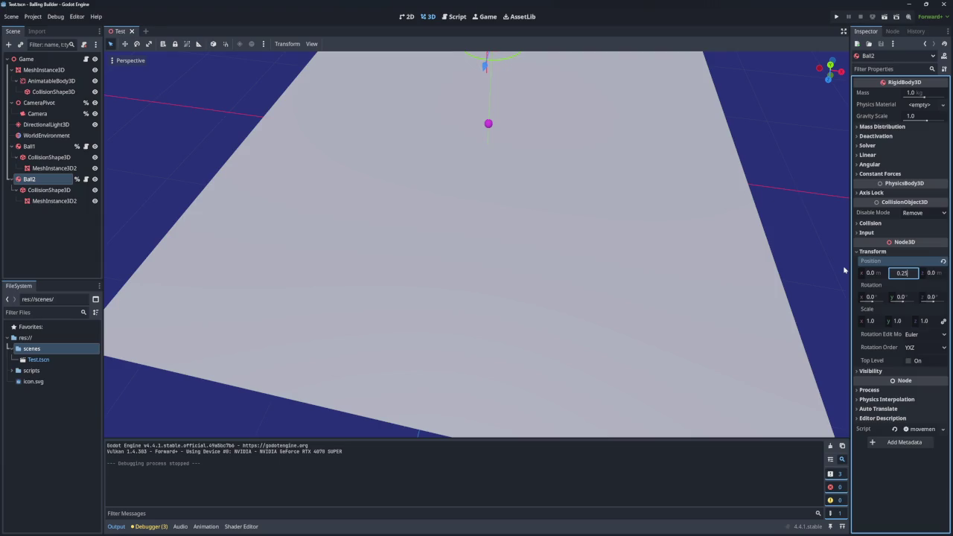
pyautogui.press('Return')
pyautogui.scroll(5, 778, 212)
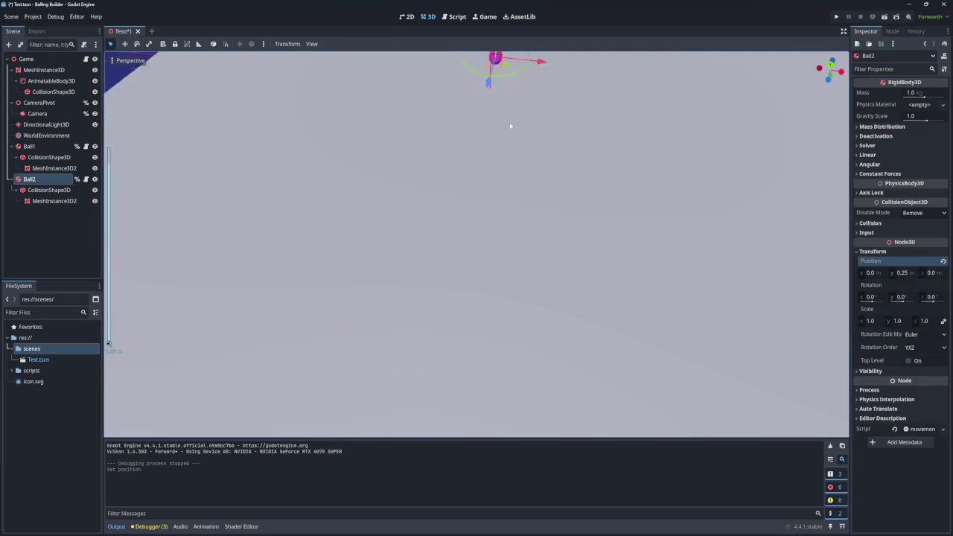
pyautogui.scroll(-5, 507, 122)
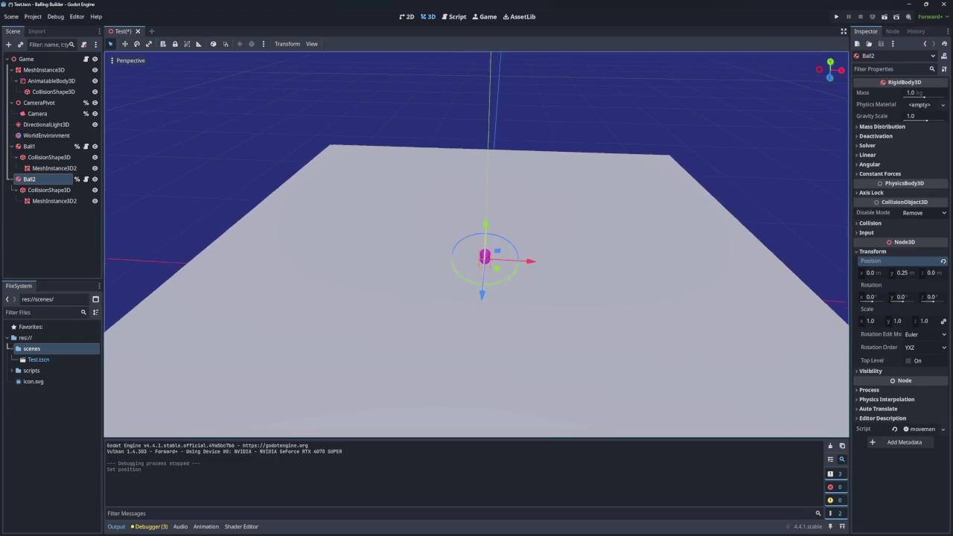
pyautogui.press('f')
pyautogui.click(901, 274)
pyautogui.write('0.')
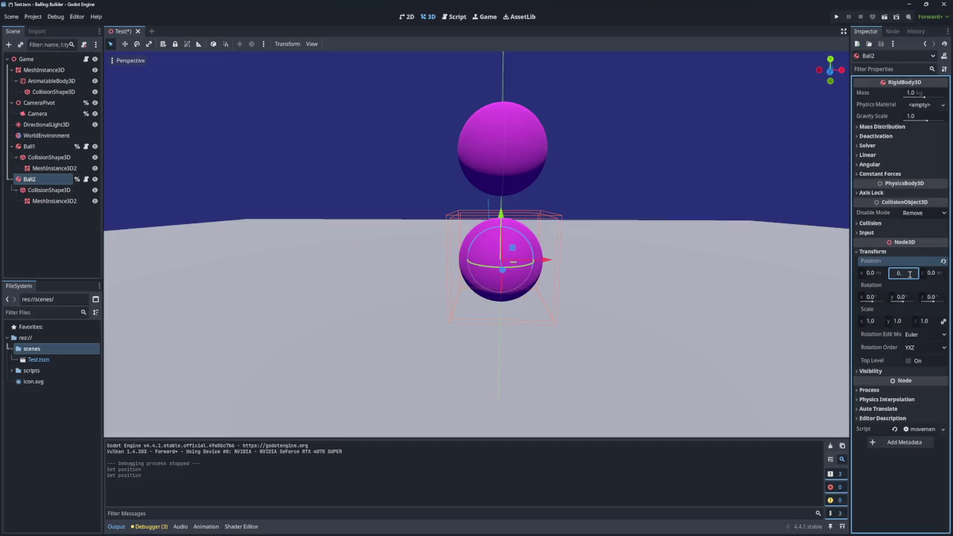
pyautogui.press('Return')
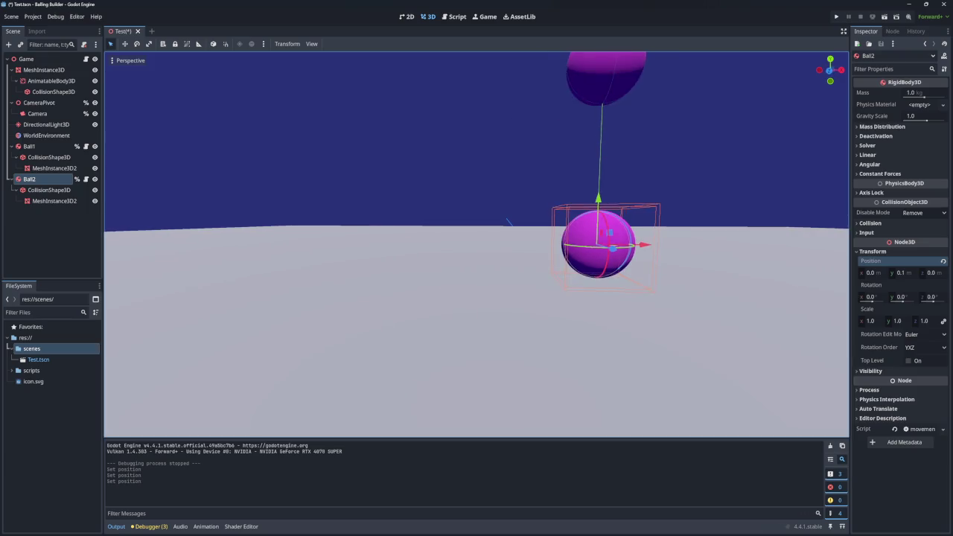
# Step: Try 0.05 for Ball2's height, then return it to 0.1 m
pyautogui.click(903, 273)
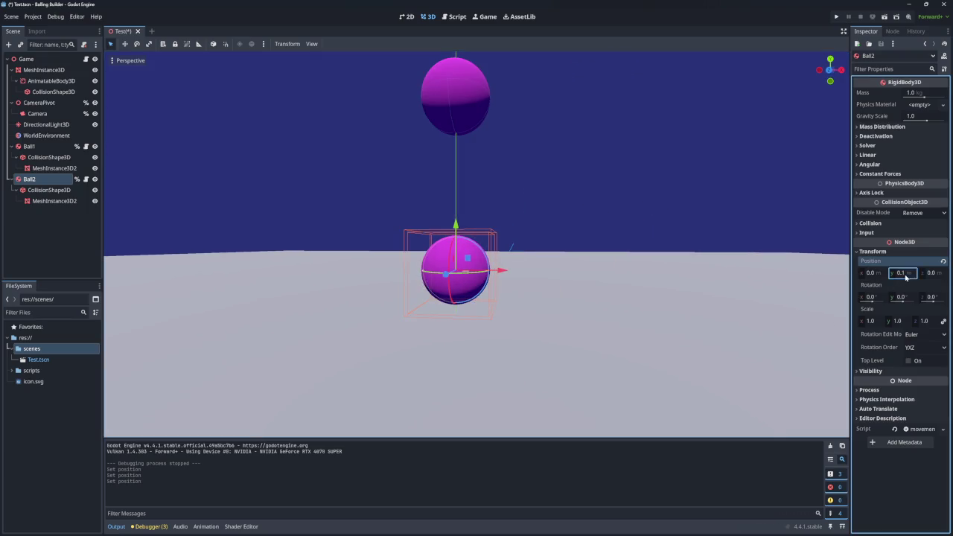
pyautogui.write('05')
pyautogui.press('Return')
pyautogui.click(907, 274)
pyautogui.press('Return')
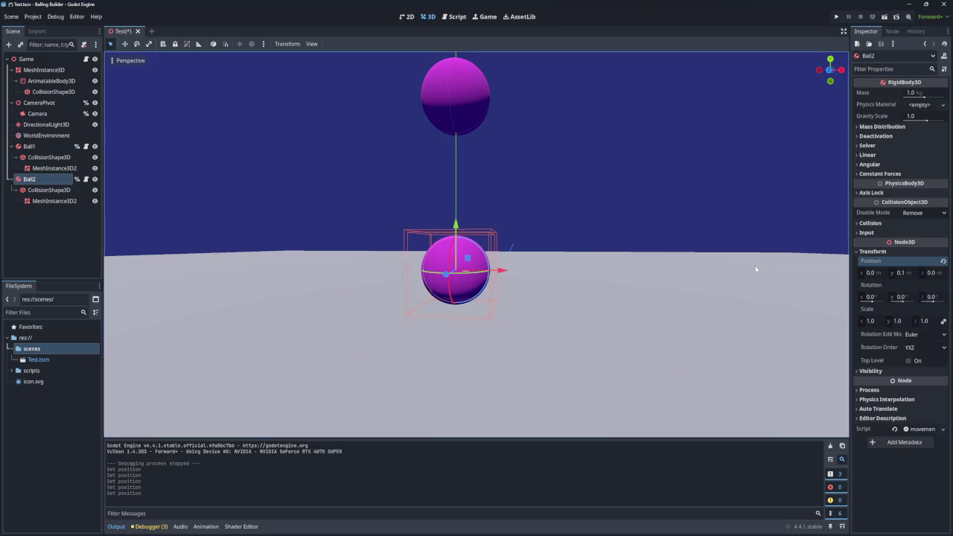
# Step: Set Ball1's Y position to 0.1 m
pyautogui.click(29, 146)
pyautogui.click(902, 273)
pyautogui.write('0.1')
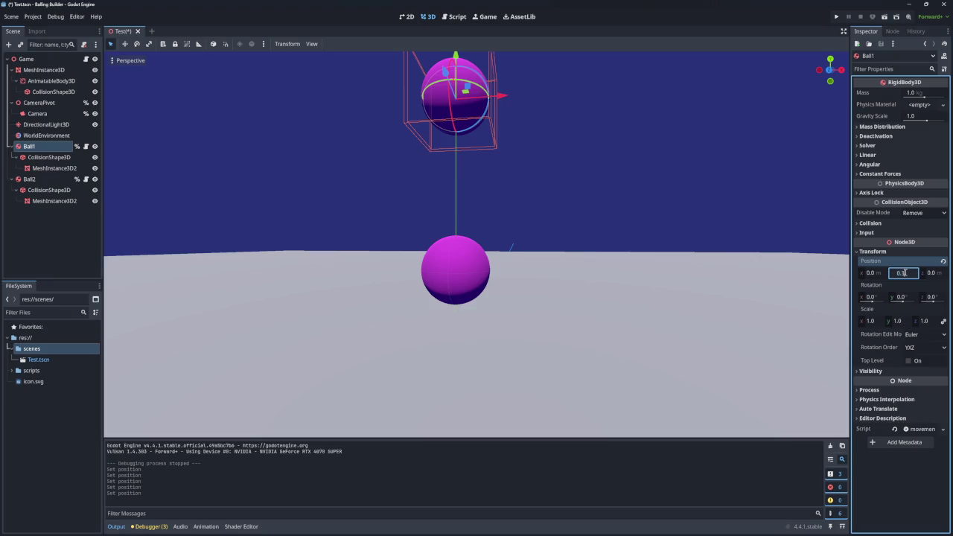
pyautogui.press('Return')
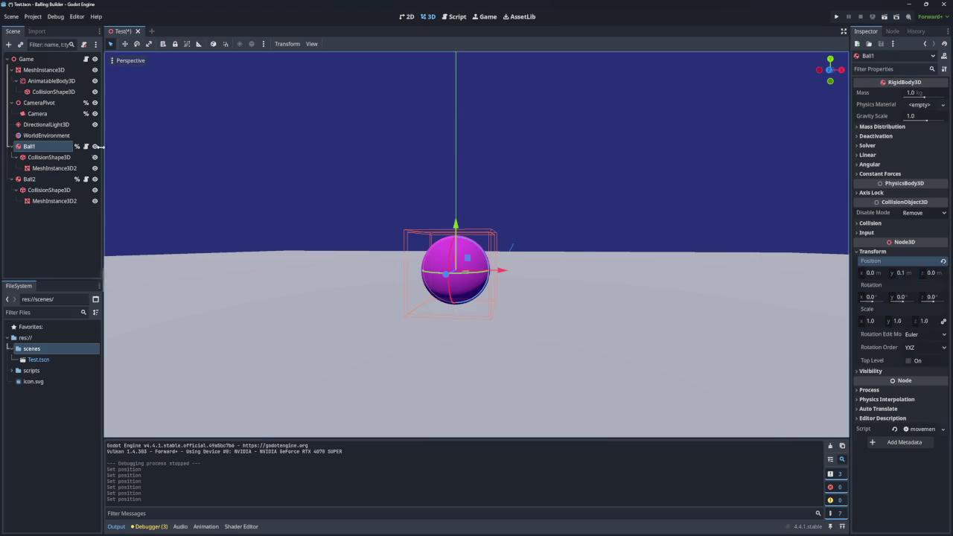
# Step: Set Ball2's X position to 0.1 and run the scene
pyautogui.click(29, 179)
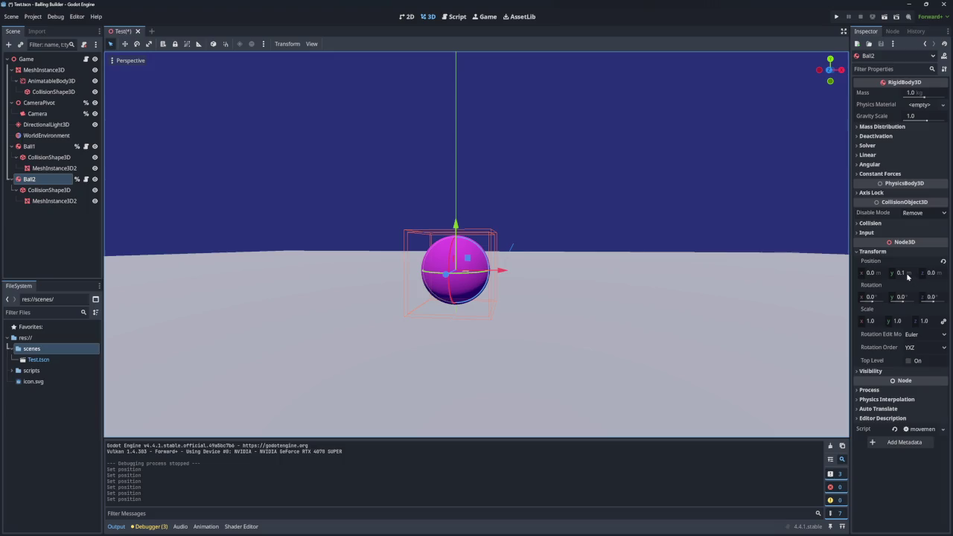
pyautogui.click(870, 273)
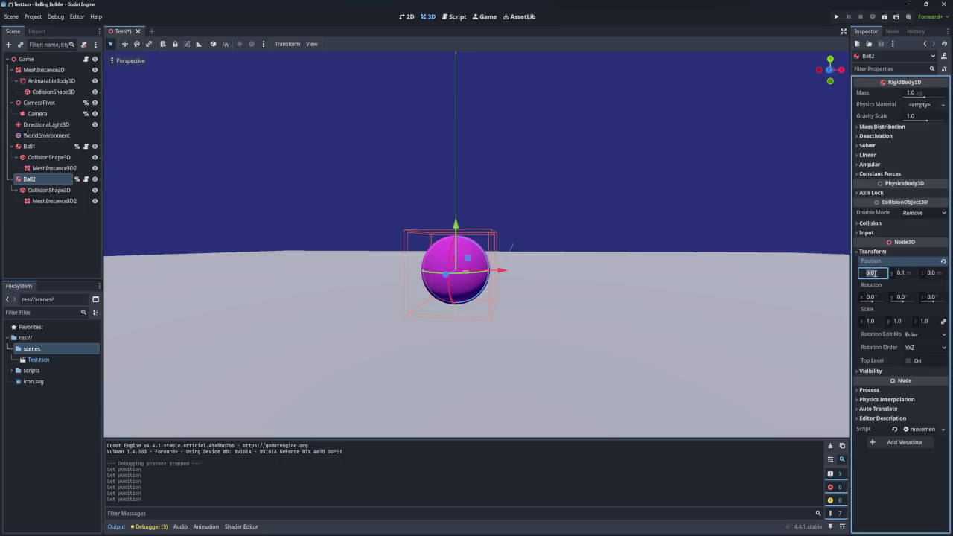
pyautogui.write('0.1')
pyautogui.press('Return')
pyautogui.click(874, 273)
pyautogui.write('0/1')
pyautogui.press('Return')
pyautogui.click(837, 17)
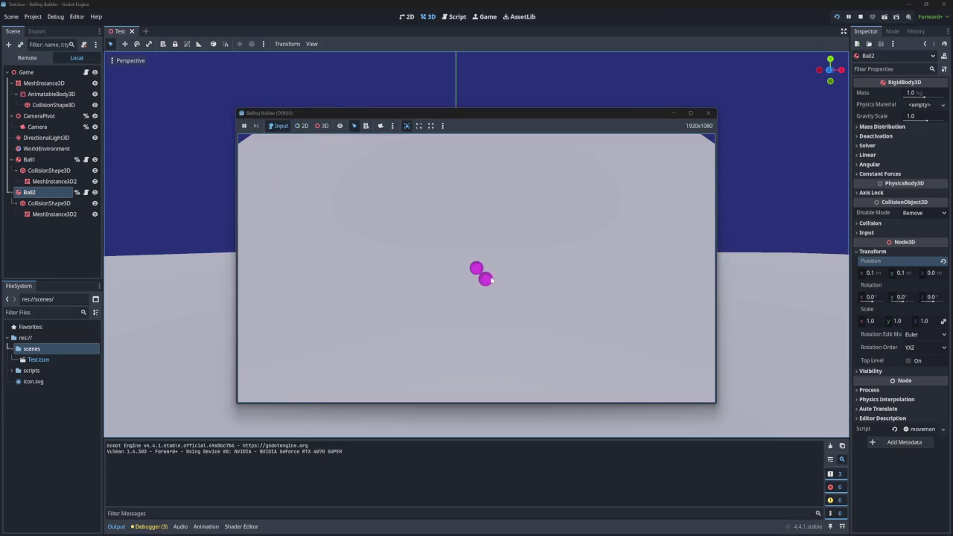
# Step: Close the game and set Ball1's X position to -0.1
pyautogui.click(708, 112)
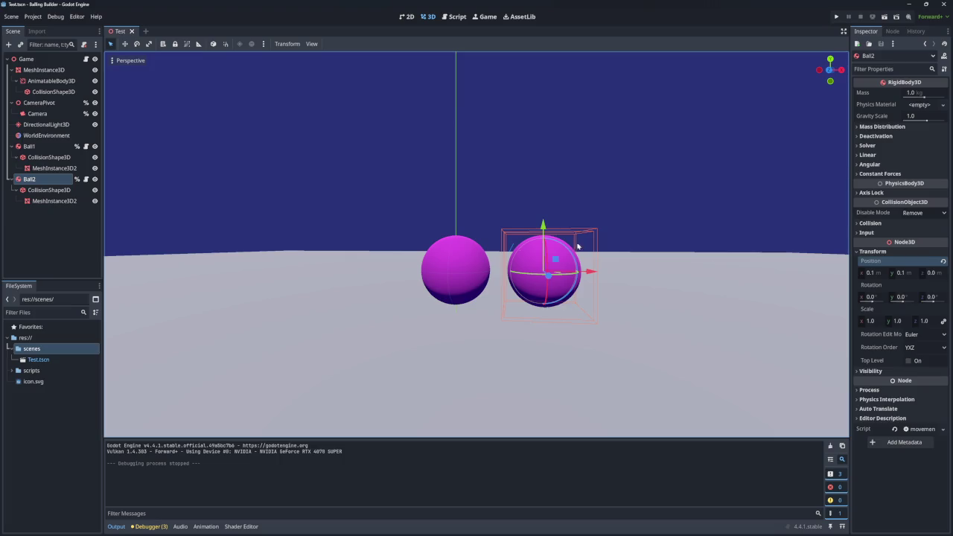
pyautogui.click(29, 146)
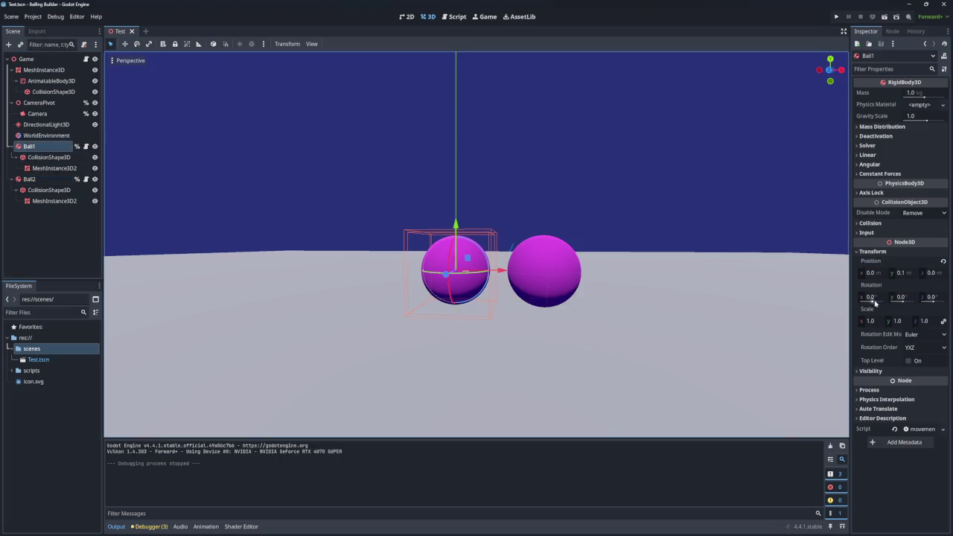
pyautogui.click(877, 274)
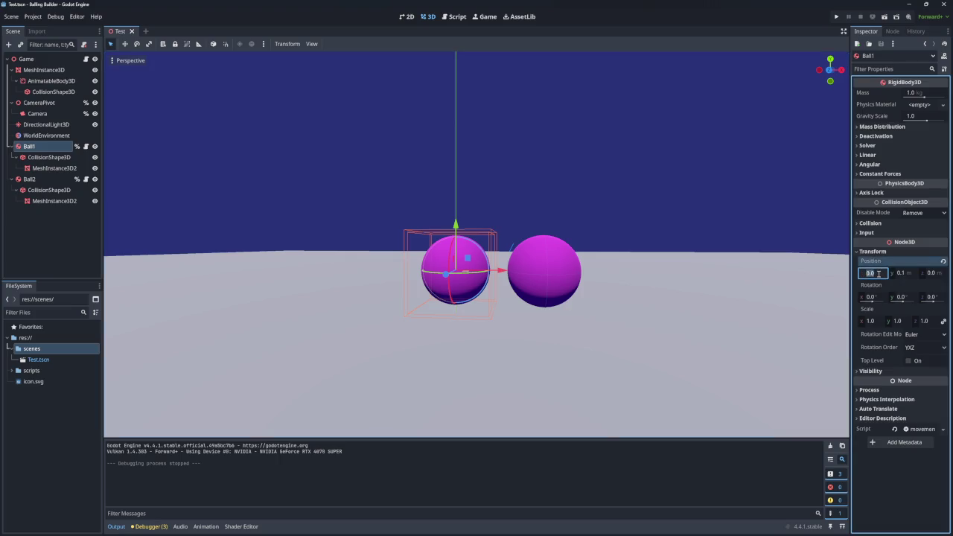
pyautogui.write('-0.1')
pyautogui.press('Return')
# Step: Play-test the scene, zooming the game view in and out, then close it
pyautogui.click(836, 17)
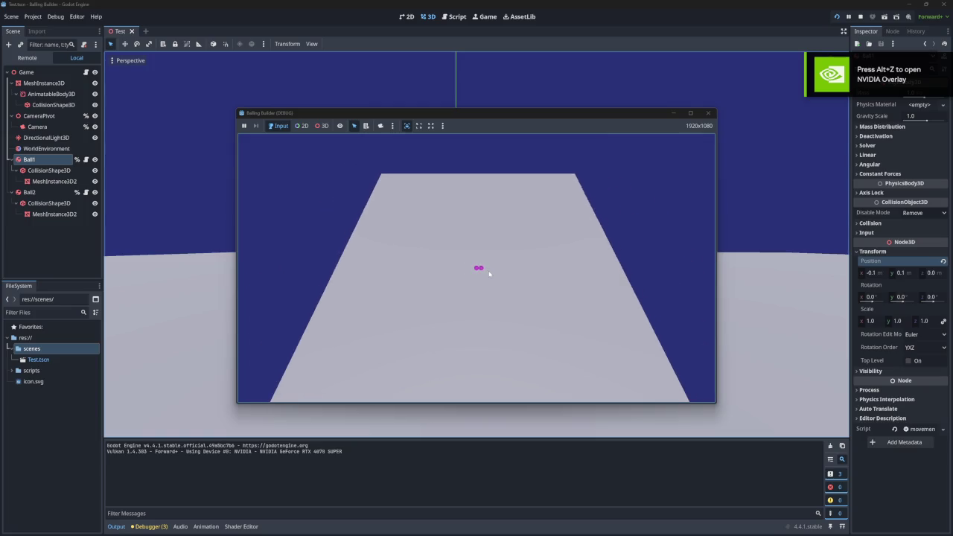
pyautogui.scroll(3, 487, 273)
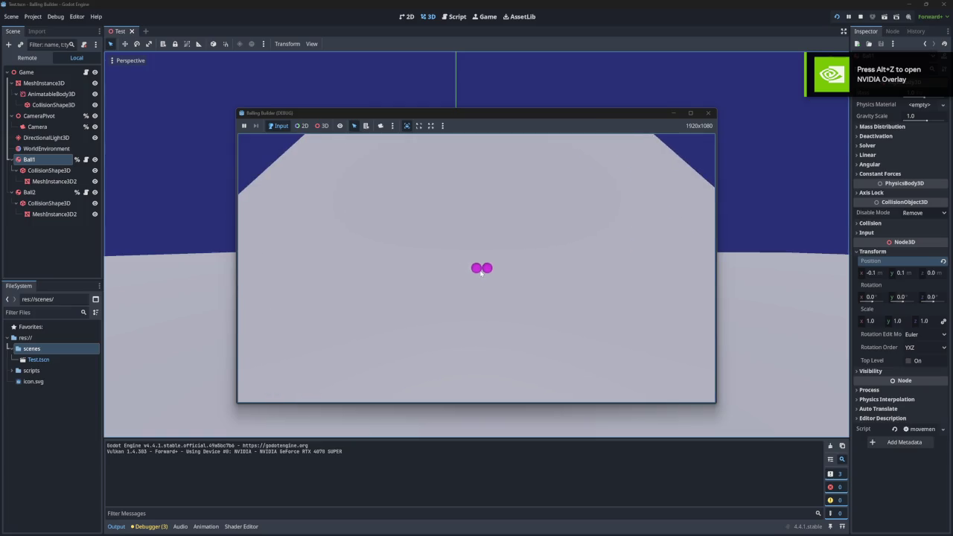
pyautogui.scroll(-1, 481, 272)
pyautogui.scroll(-1, 481, 273)
pyautogui.scroll(1, 481, 273)
pyautogui.scroll(-2, 481, 273)
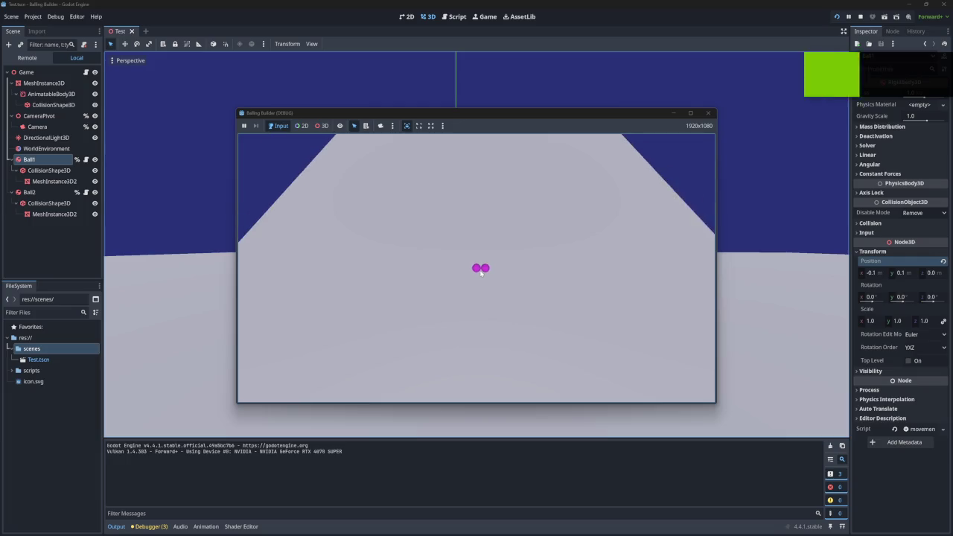
pyautogui.scroll(-2, 481, 272)
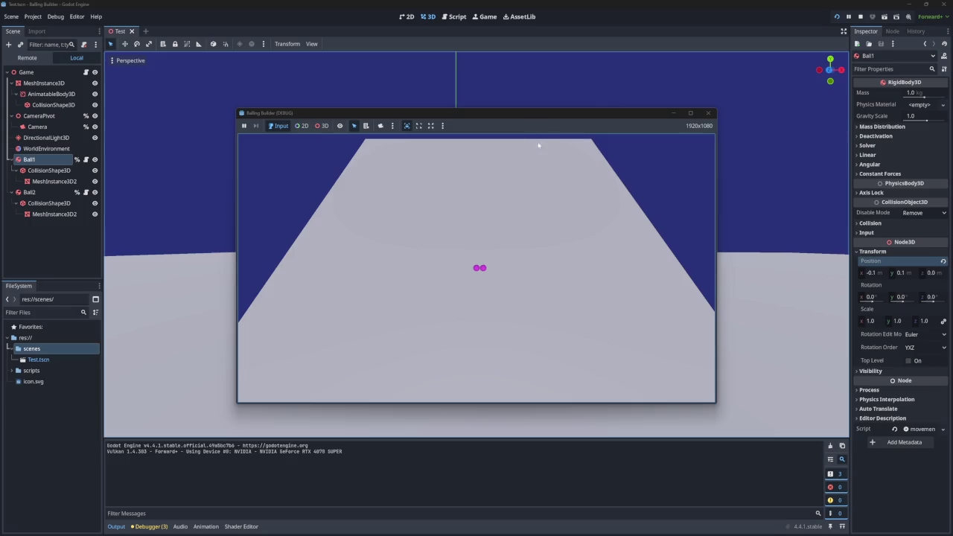
pyautogui.scroll(-3, 540, 205)
pyautogui.scroll(2, 538, 211)
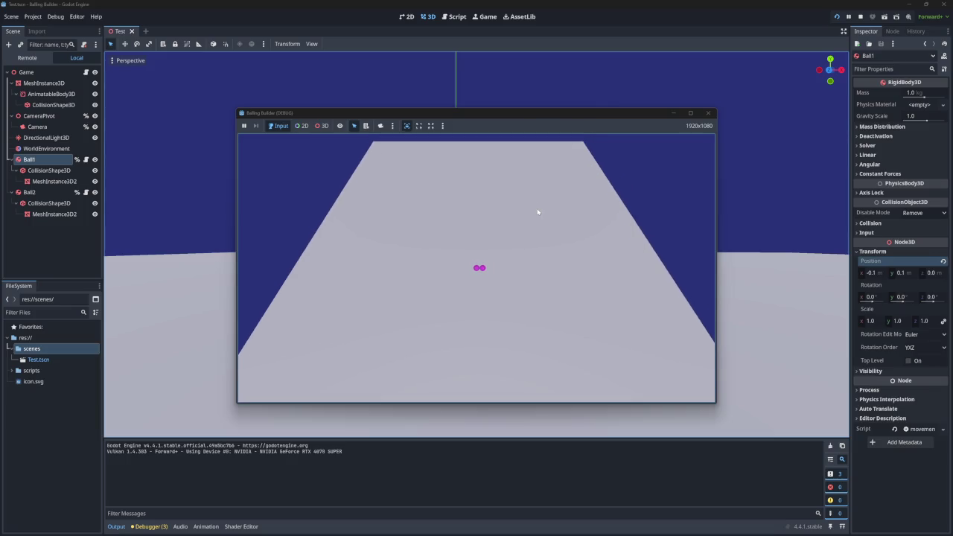
pyautogui.scroll(-1, 537, 211)
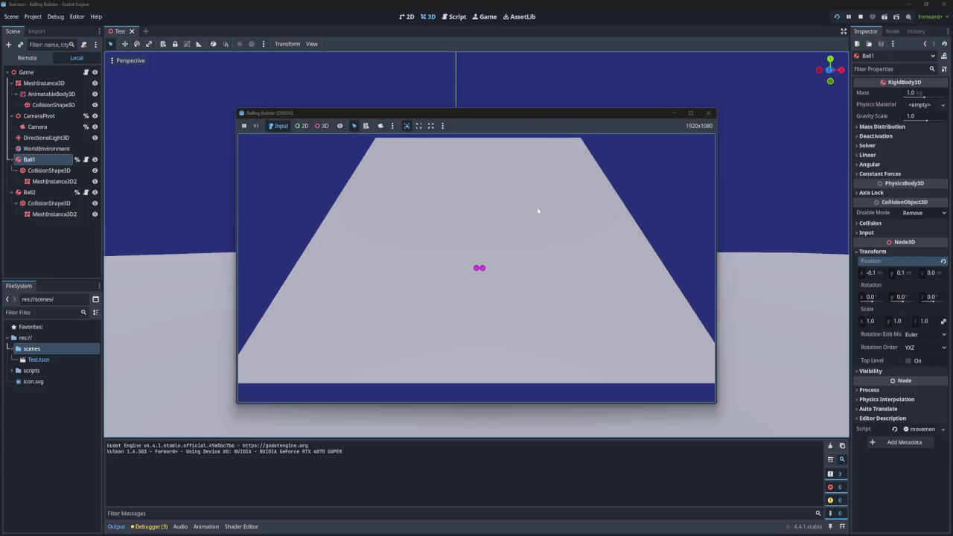
pyautogui.click(708, 113)
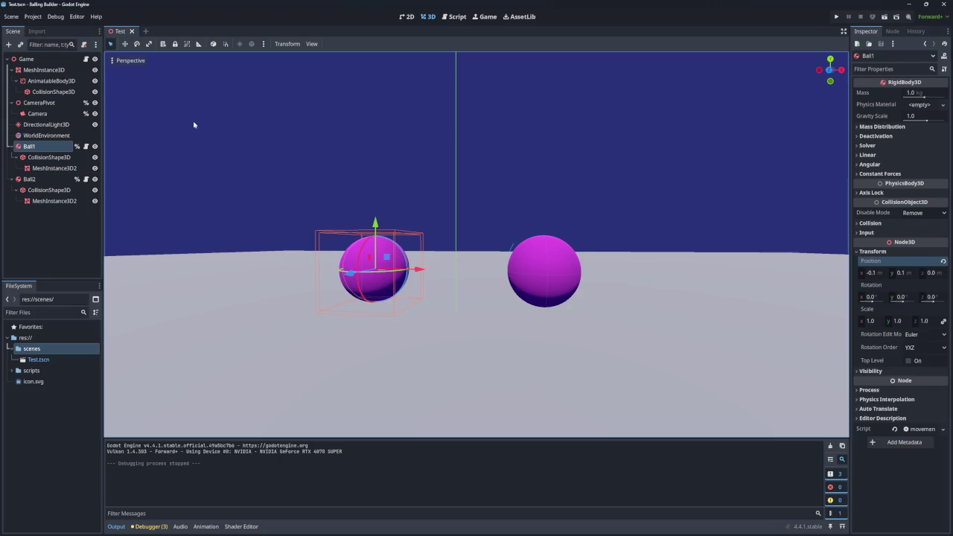
# Step: Select the floor's CollisionShape3D and orbit the viewport to view its 5 × 0.1 × 5 m box
pyautogui.click(70, 92)
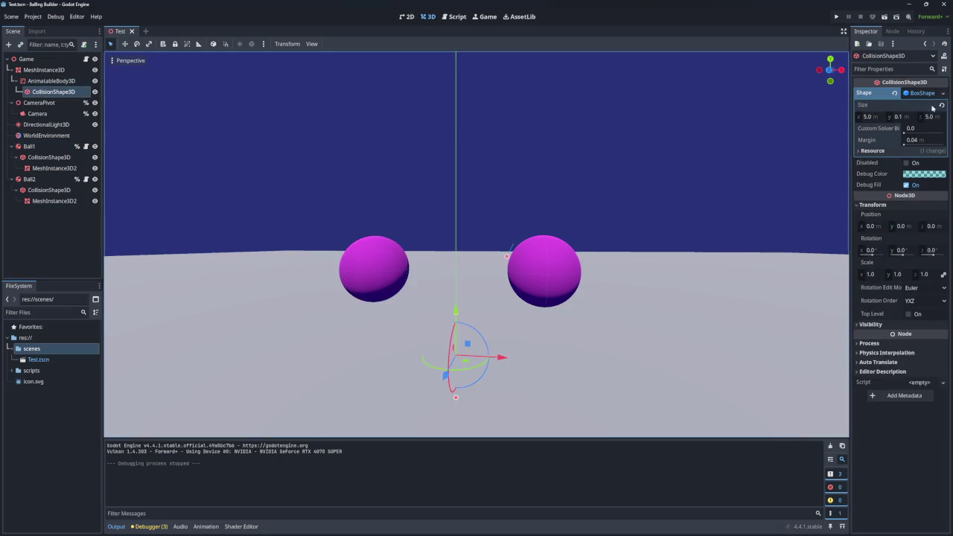
pyautogui.scroll(-5, 726, 186)
pyautogui.scroll(8, 726, 186)
pyautogui.moveTo(726, 186)
pyautogui.mouseDown()
pyautogui.moveTo(610, 201)
pyautogui.moveTo(521, 246)
pyautogui.moveTo(506, 201)
pyautogui.moveTo(499, 294)
pyautogui.moveTo(507, 268)
pyautogui.moveTo(491, 246)
pyautogui.moveTo(495, 223)
pyautogui.mouseUp()
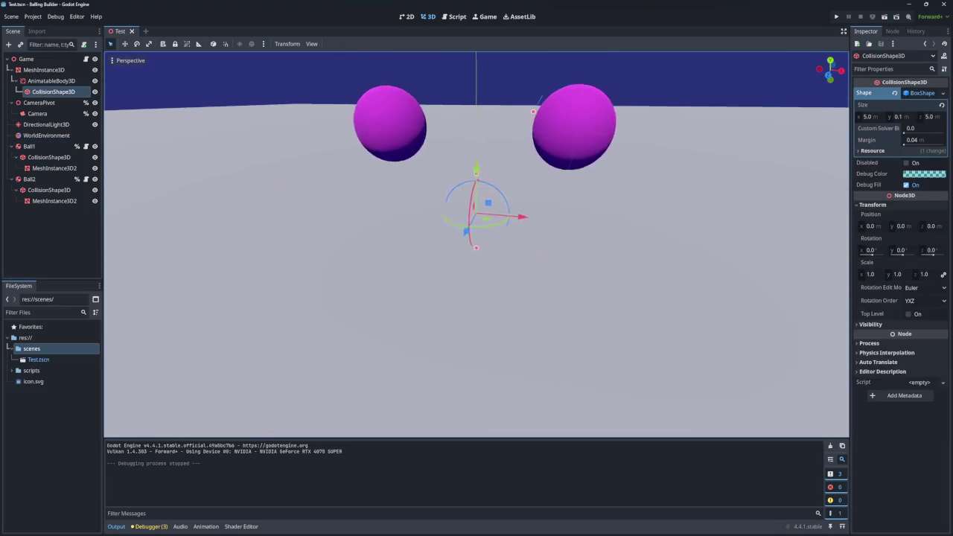
pyautogui.scroll(-3, 476, 244)
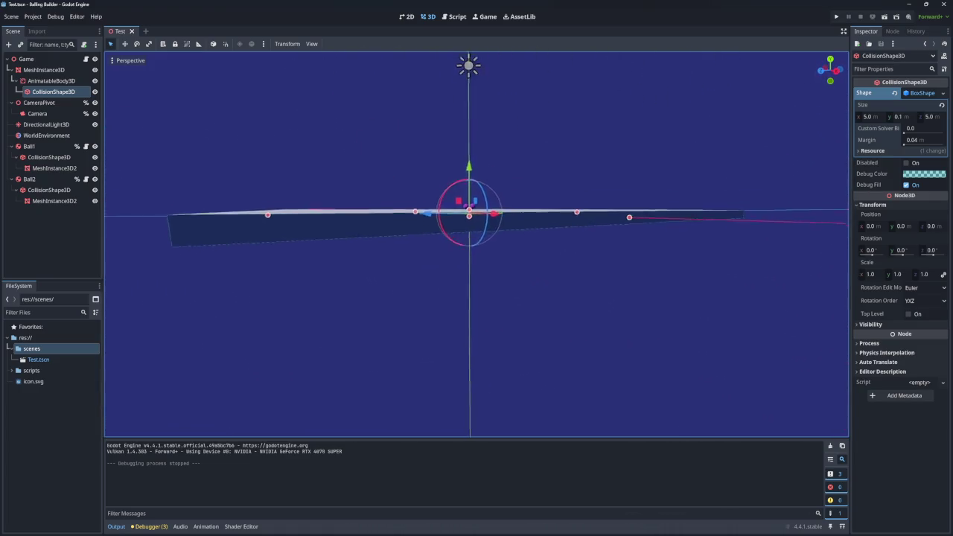
pyautogui.scroll(3, 476, 244)
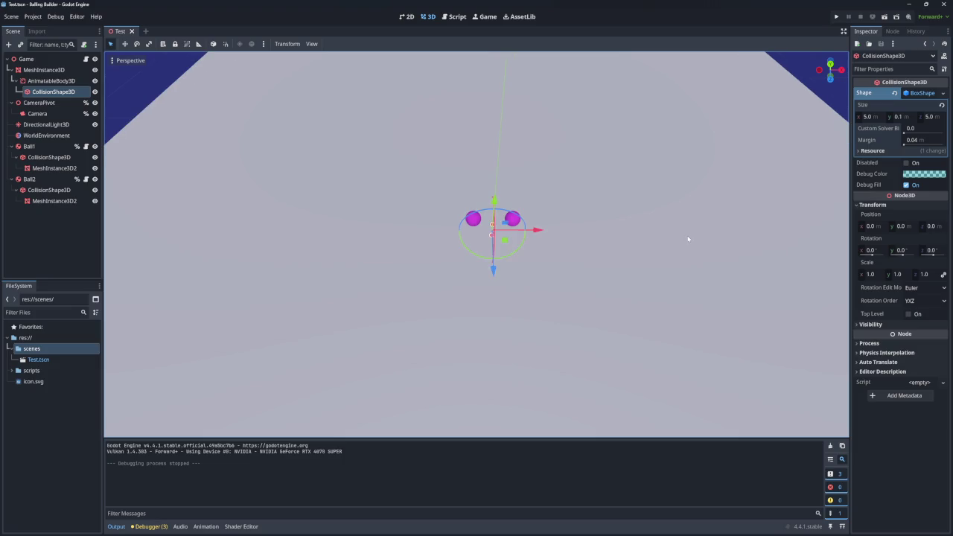
pyautogui.moveTo(521, 189); pyautogui.dragTo(521, 157)
# Step: Run the game twice, closing the window after each run
pyautogui.press('F5')
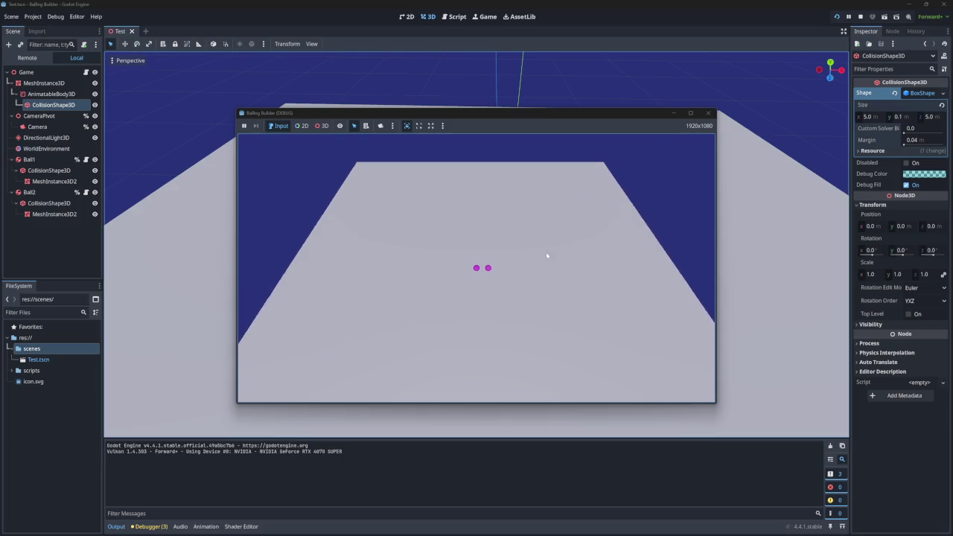
pyautogui.click(708, 114)
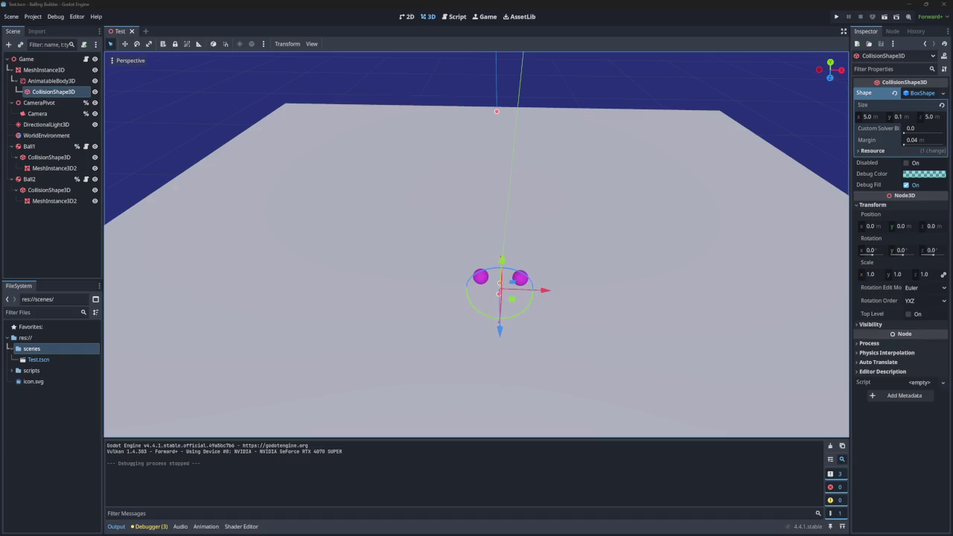
pyautogui.click(836, 16)
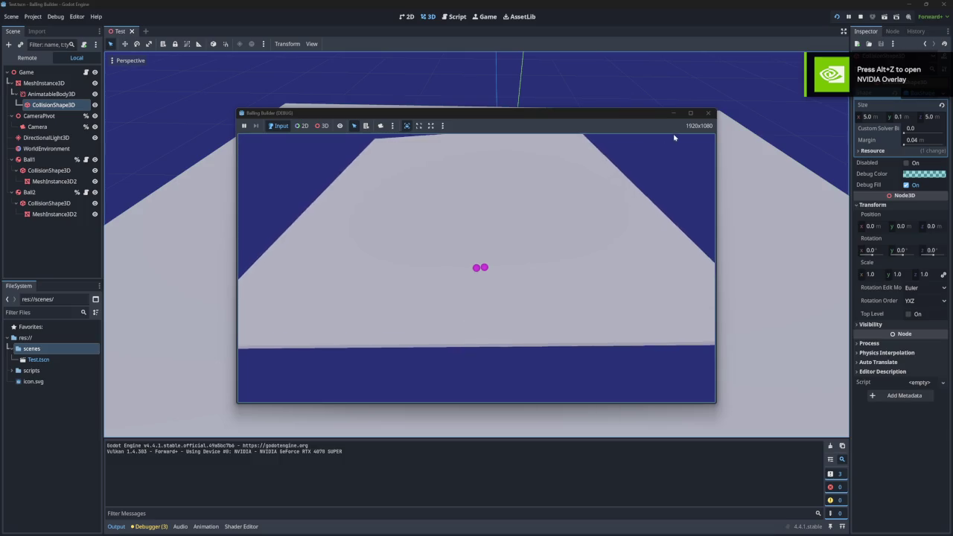
pyautogui.click(708, 113)
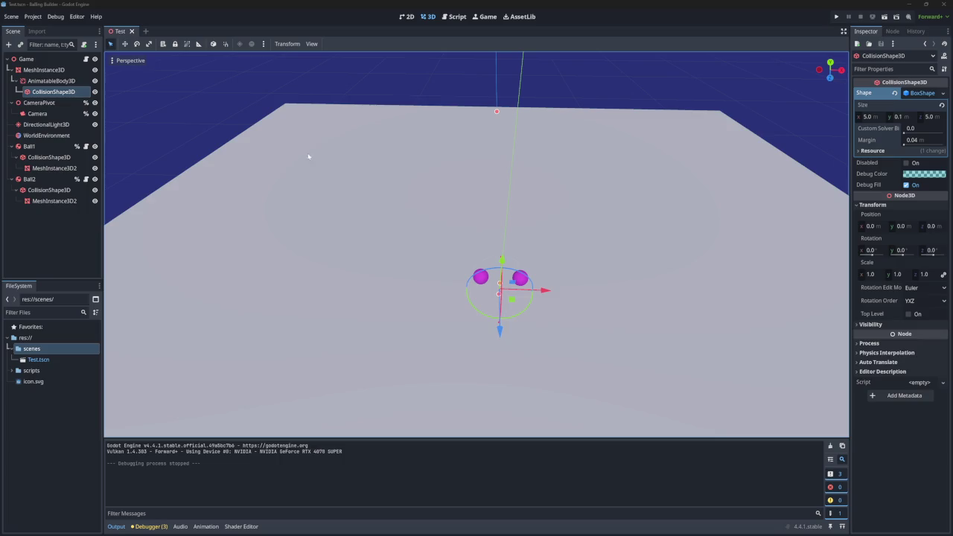
# Step: In the Script workspace, highlight movement.gd lines 48–55, then open test.gd and select its _process lines 13–21
pyautogui.click(454, 18)
pyautogui.scroll(1, 477, 380)
pyautogui.scroll(-1, 478, 380)
pyautogui.moveTo(510, 394)
pyautogui.mouseDown()
pyautogui.moveTo(373, 320)
pyautogui.moveTo(322, 308)
pyautogui.mouseUp()
pyautogui.click(152, 82)
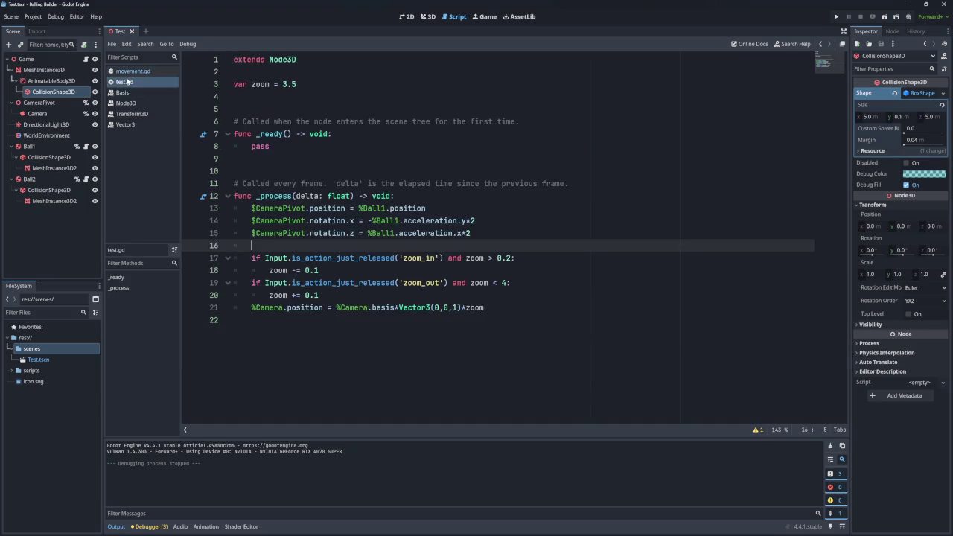
pyautogui.moveTo(503, 309)
pyautogui.mouseDown()
pyautogui.moveTo(261, 232)
pyautogui.moveTo(272, 214)
pyautogui.mouseUp()
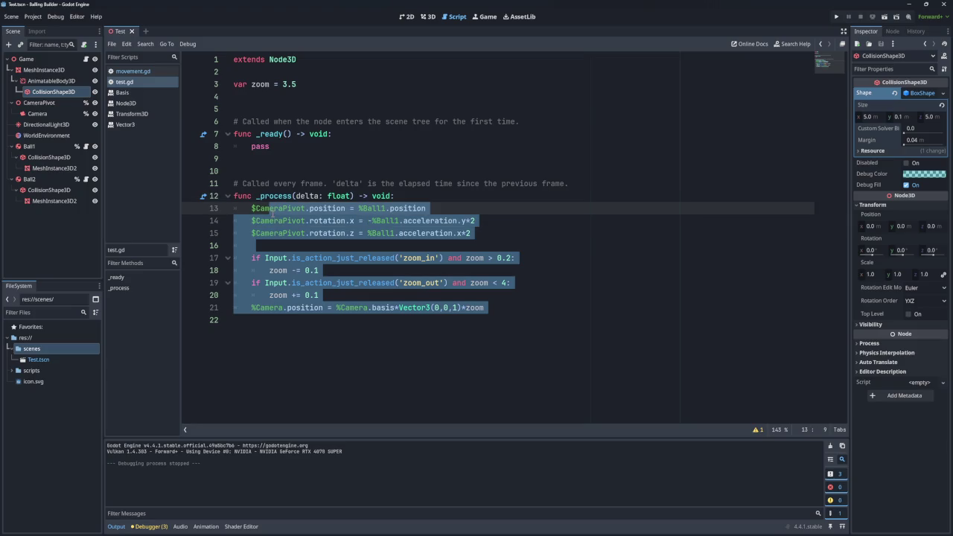